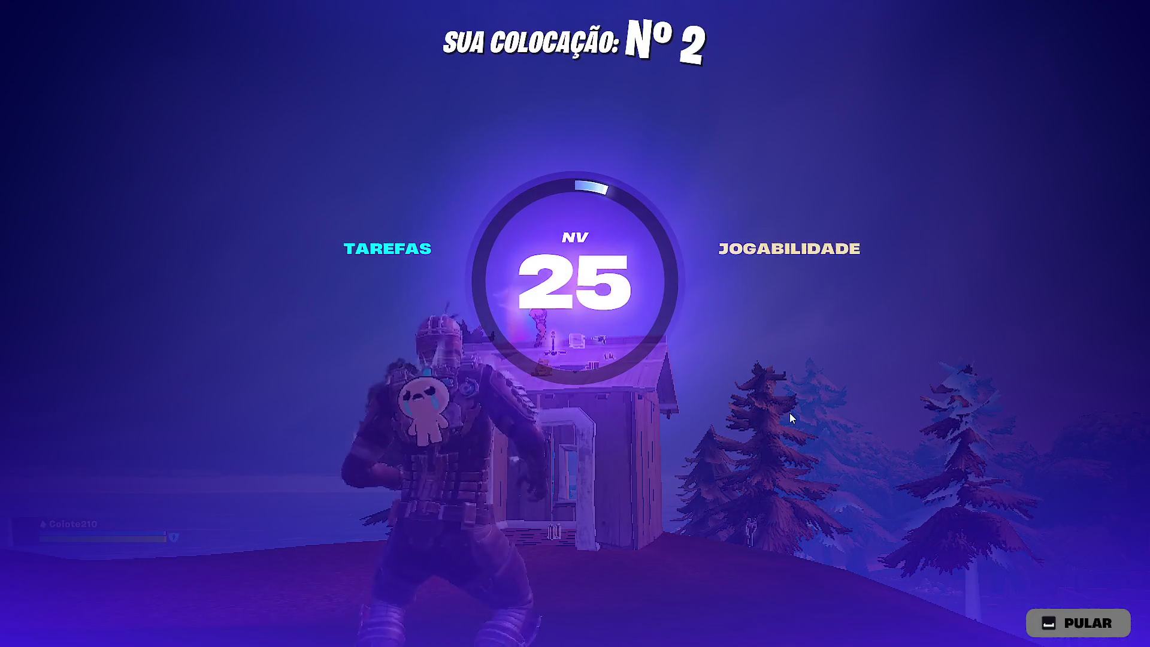
# Skip the Fortnite match results, queue again, and leave the party from the Social panel.
pyautogui.click(1065, 626)
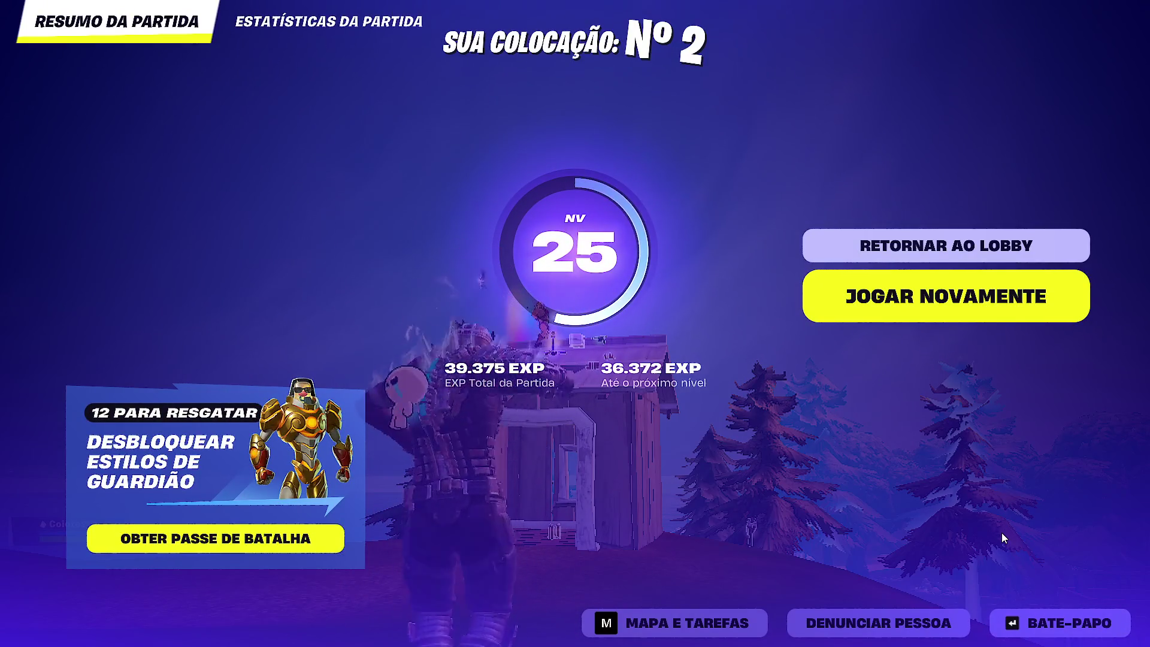
pyautogui.click(958, 279)
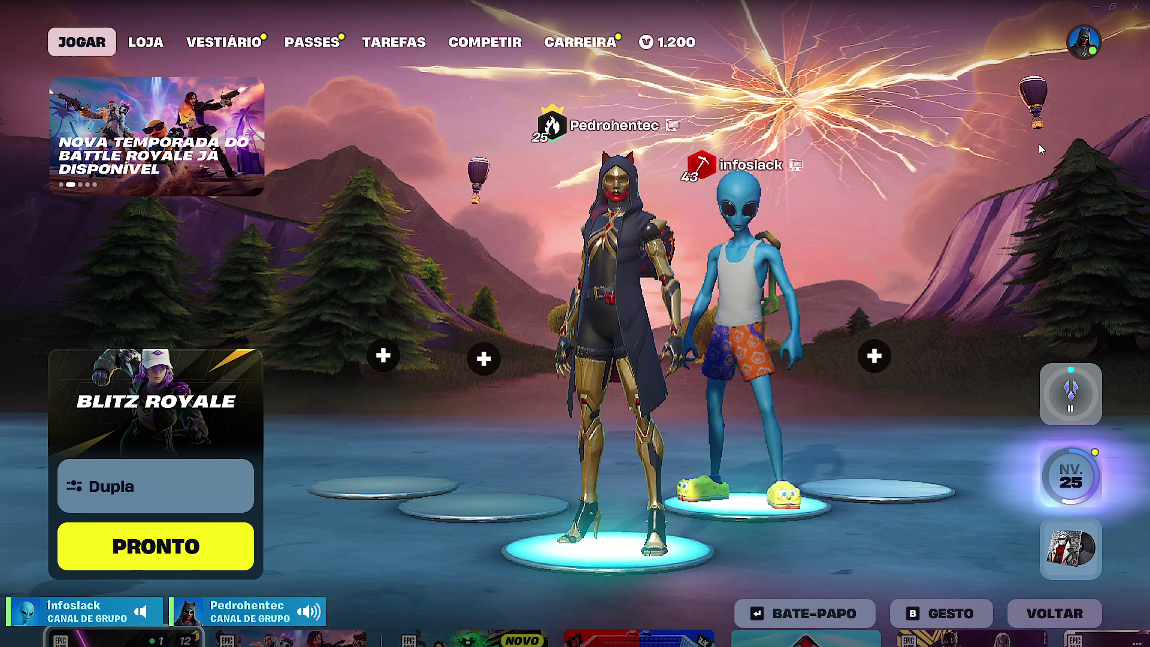
pyautogui.click(1084, 42)
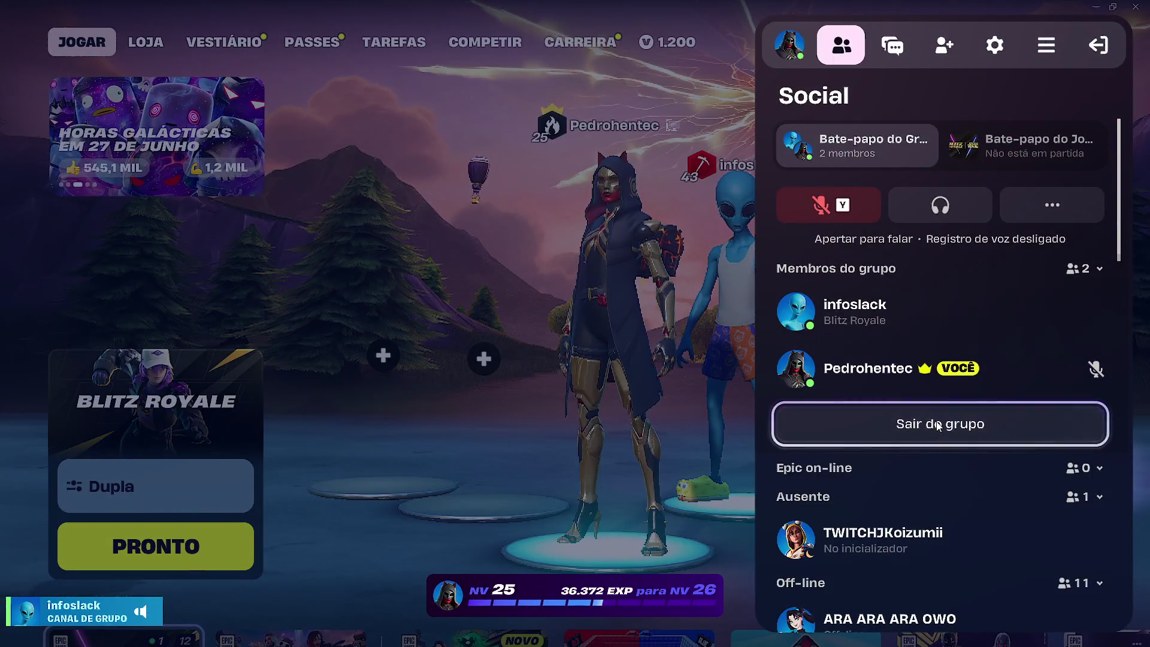
pyautogui.click(938, 425)
pyautogui.click(944, 549)
pyautogui.click(1144, 31)
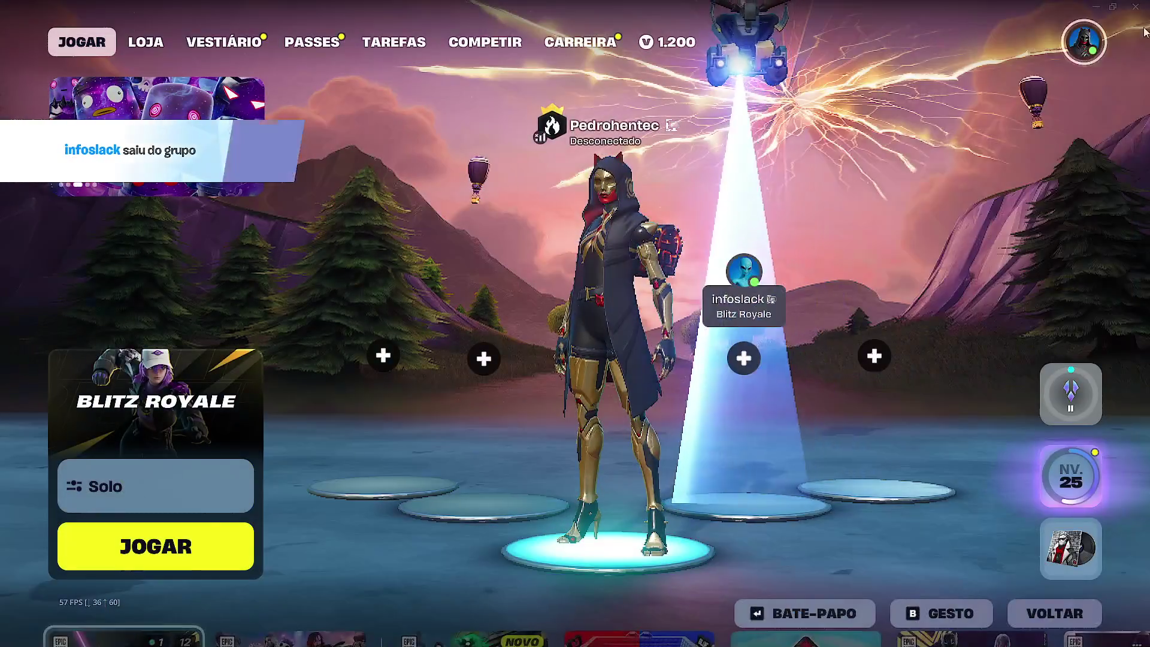
# Cancel the quit prompt and switch away from Fortnite to the desktop.
pyautogui.click(1135, 6)
pyautogui.press('Escape')
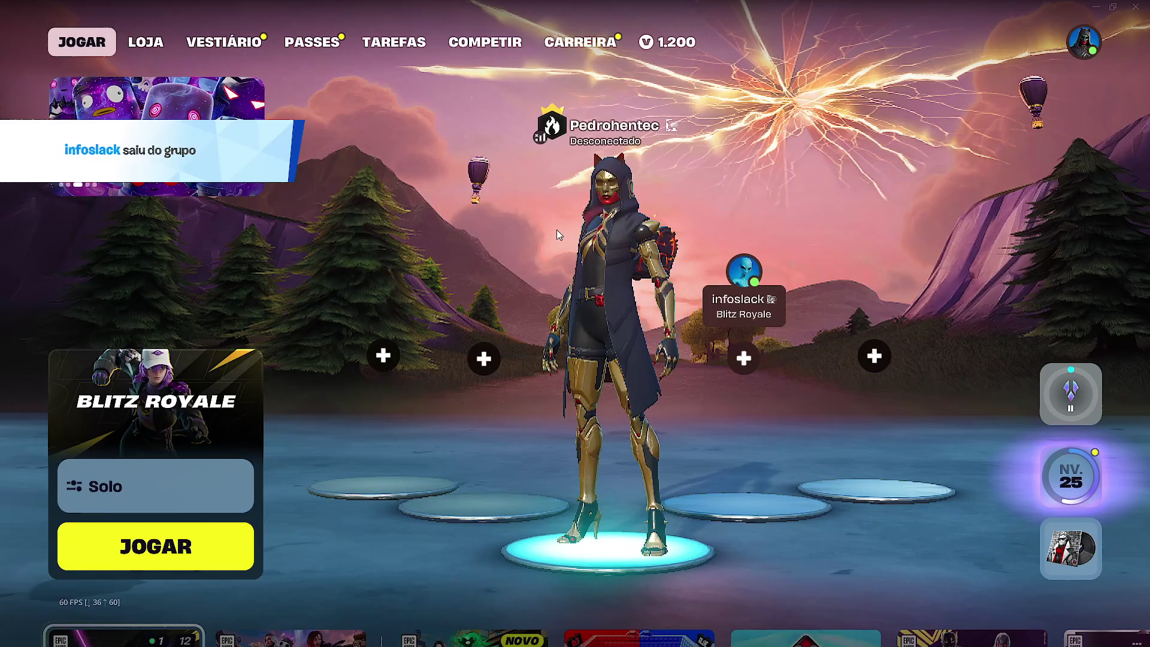
pyautogui.hotkey('alt', 'Tab')
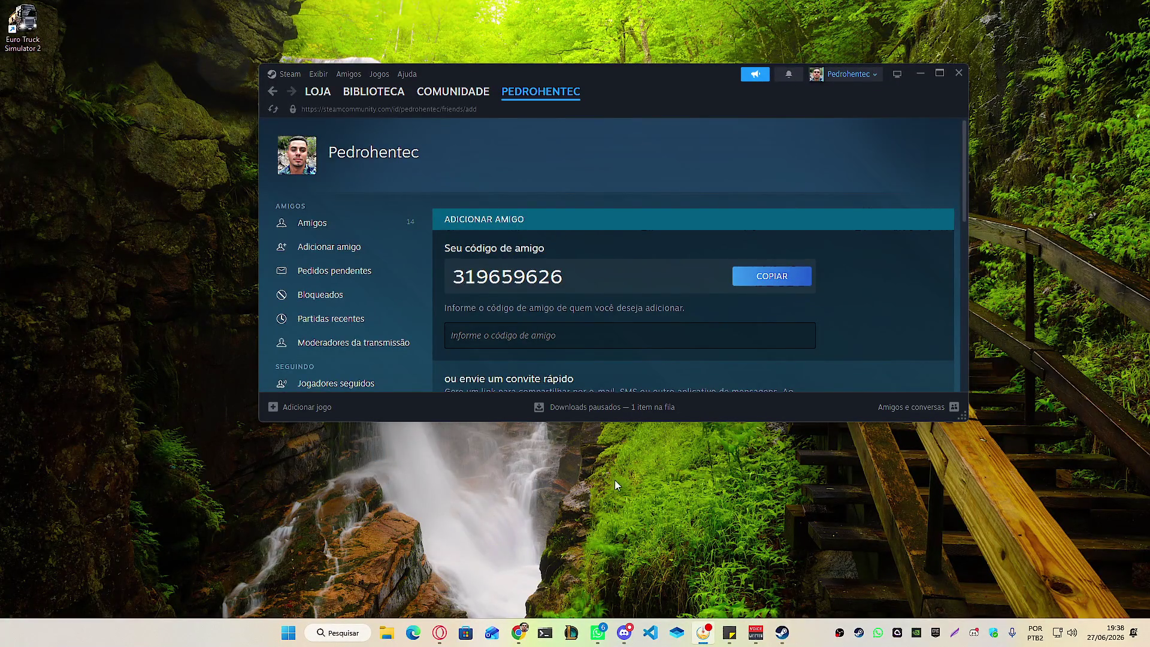
# Resume the paused Euro Truck Simulator 2 download from Steam's downloads page.
pyautogui.click(593, 408)
pyautogui.click(943, 211)
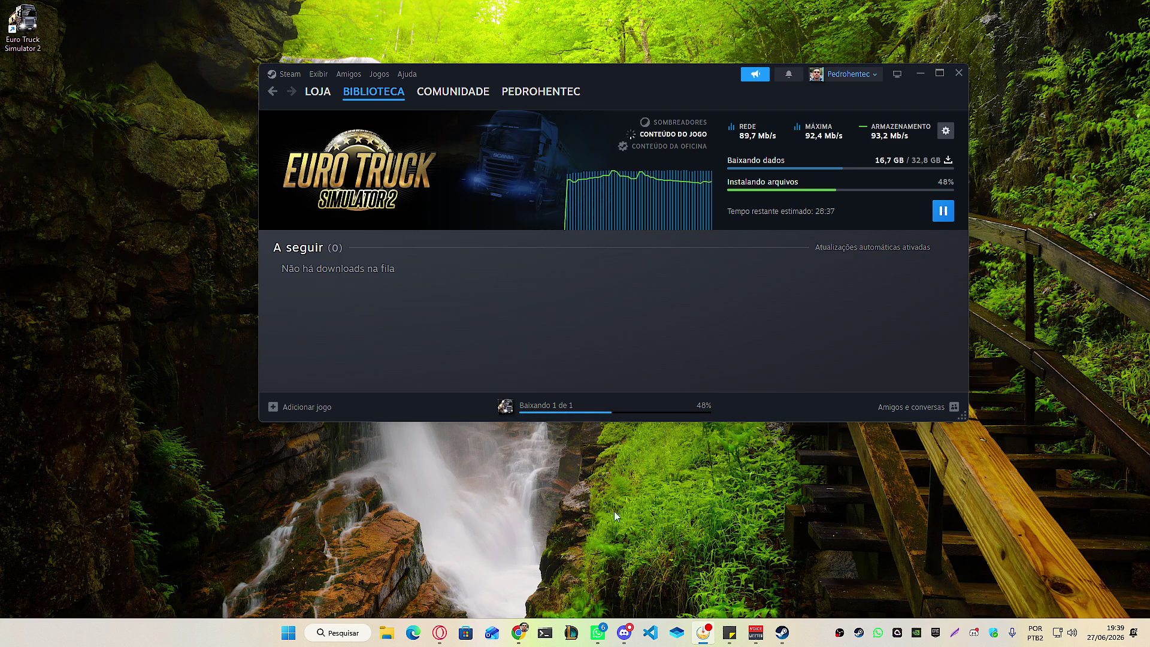
pyautogui.click(756, 632)
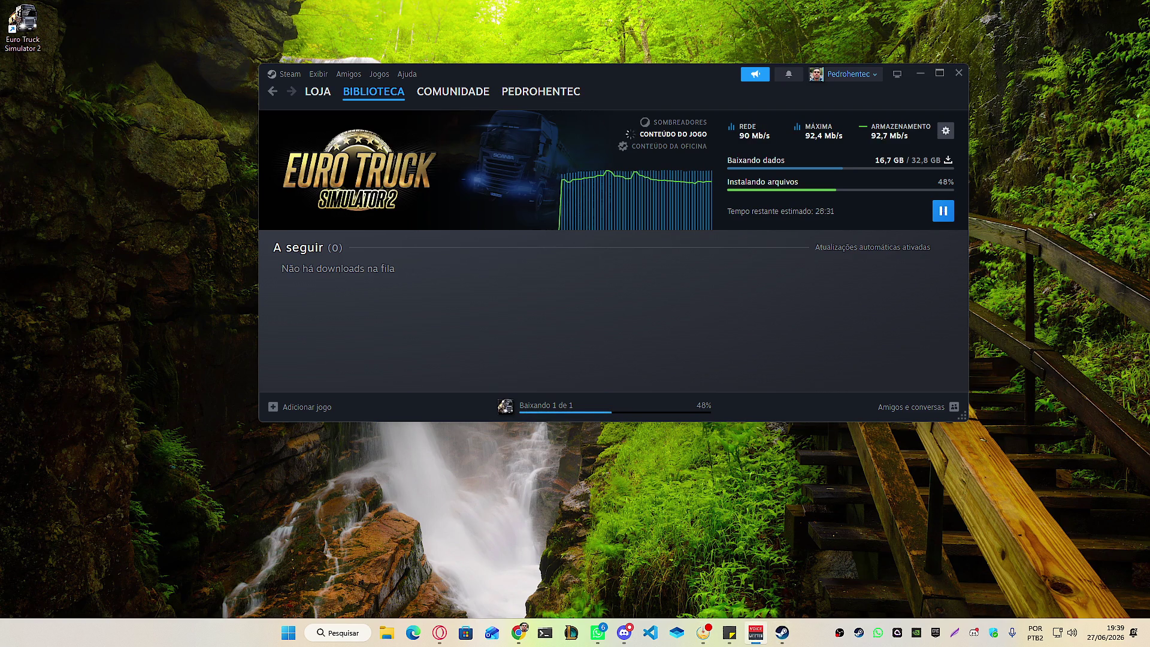
# Move the Steam window slightly down-left and focus it, then switch to Chrome's new tab.
pyautogui.hotkey('alt', 'Tab')
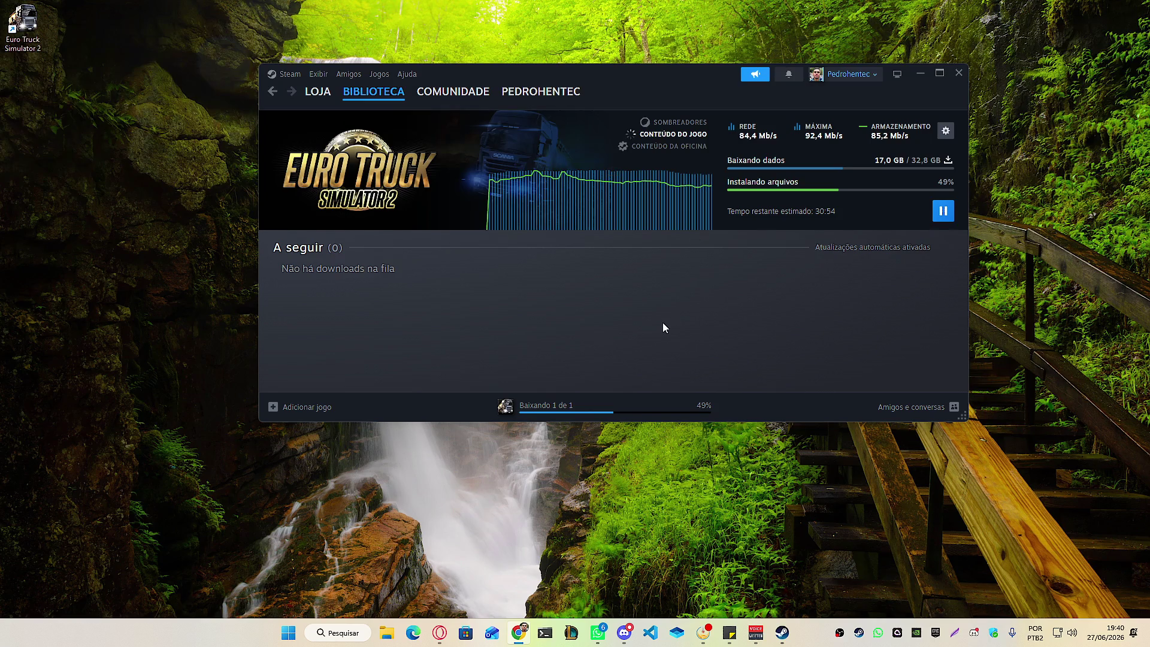
pyautogui.moveTo(650, 82)
pyautogui.mouseDown()
pyautogui.moveTo(673, 83)
pyautogui.moveTo(614, 103)
pyautogui.mouseUp()
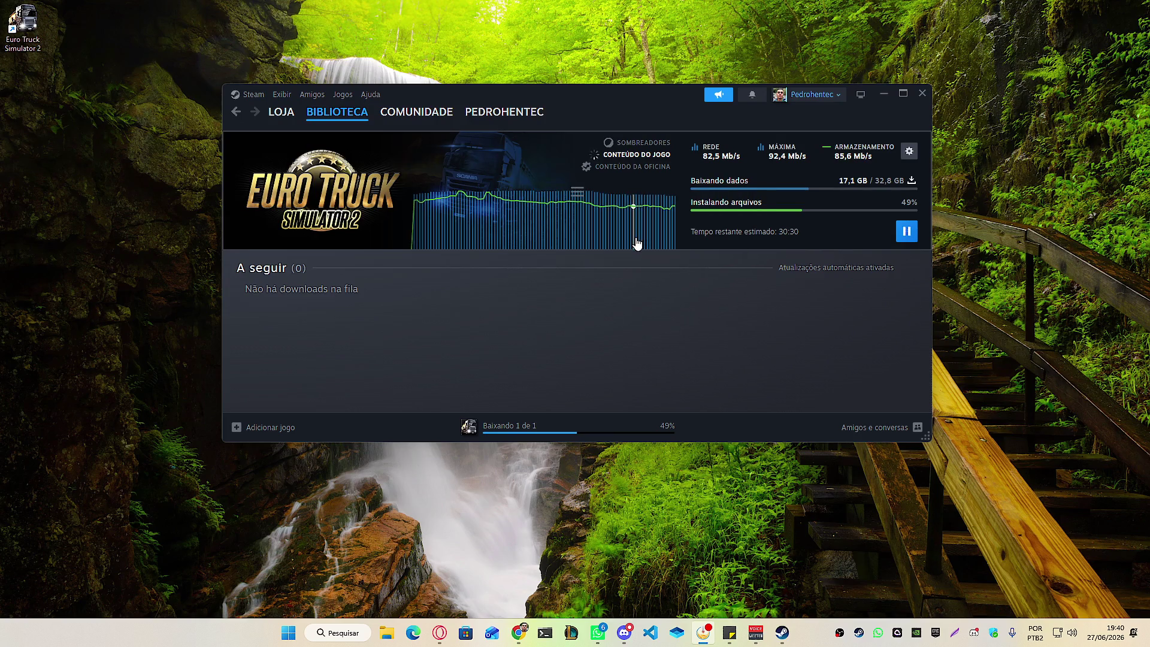
pyautogui.click(624, 327)
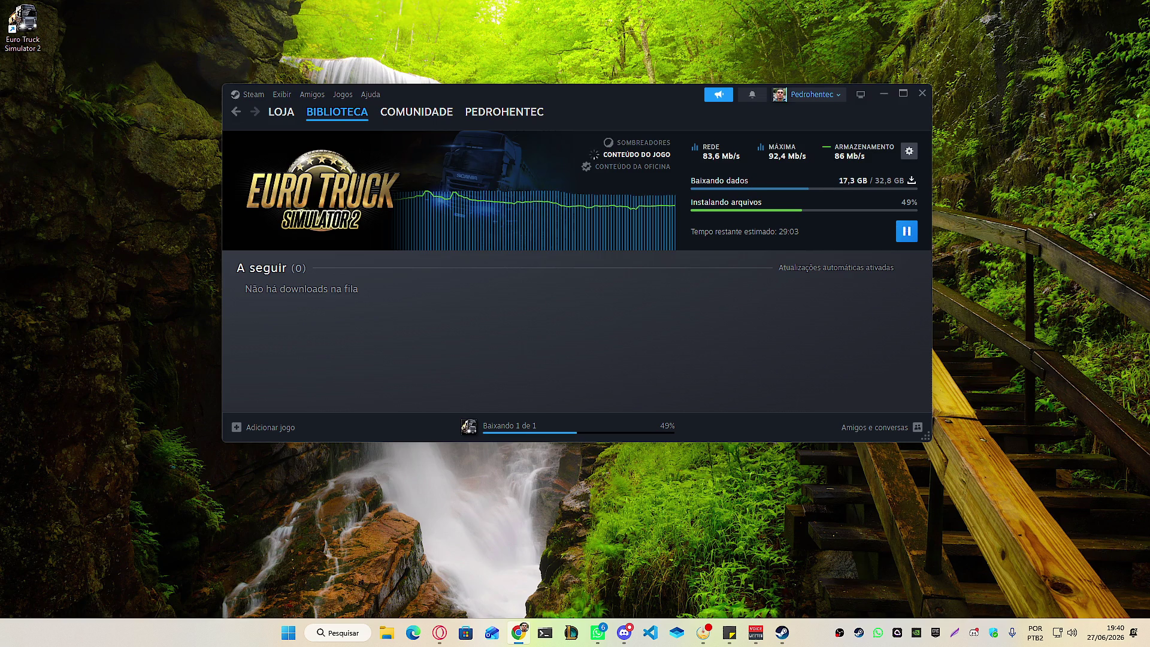
pyautogui.hotkey('alt', 'Tab')
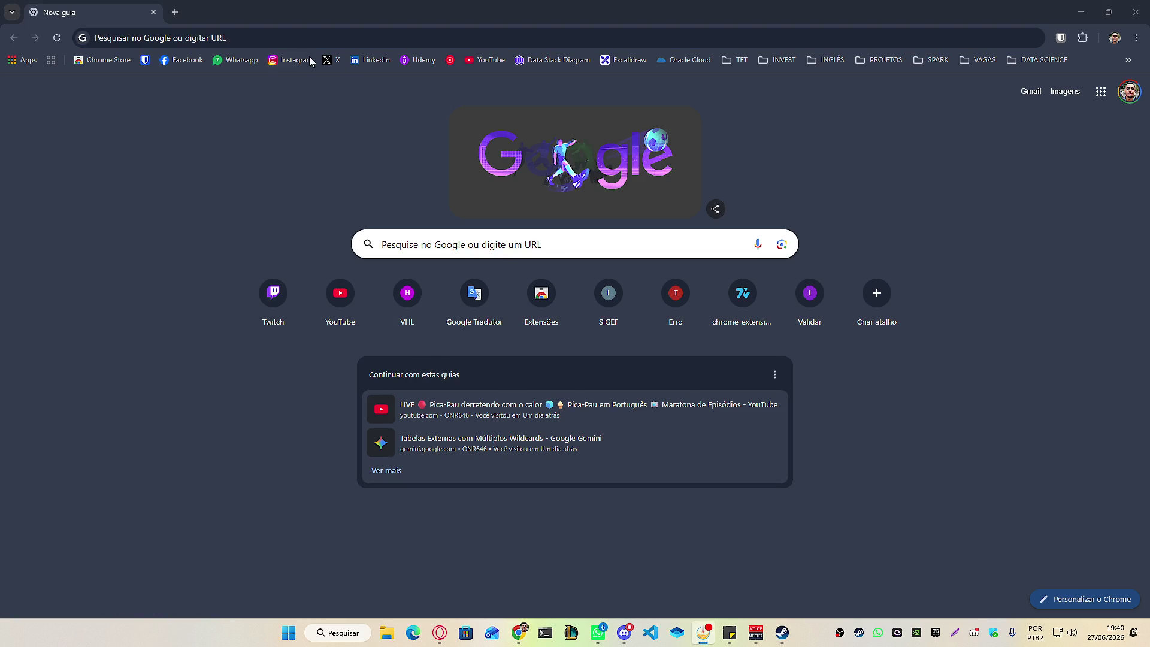
# Load the portfolio site, try its English version and light theme, then revert both.
pyautogui.write('ped')
pyautogui.press('Return')
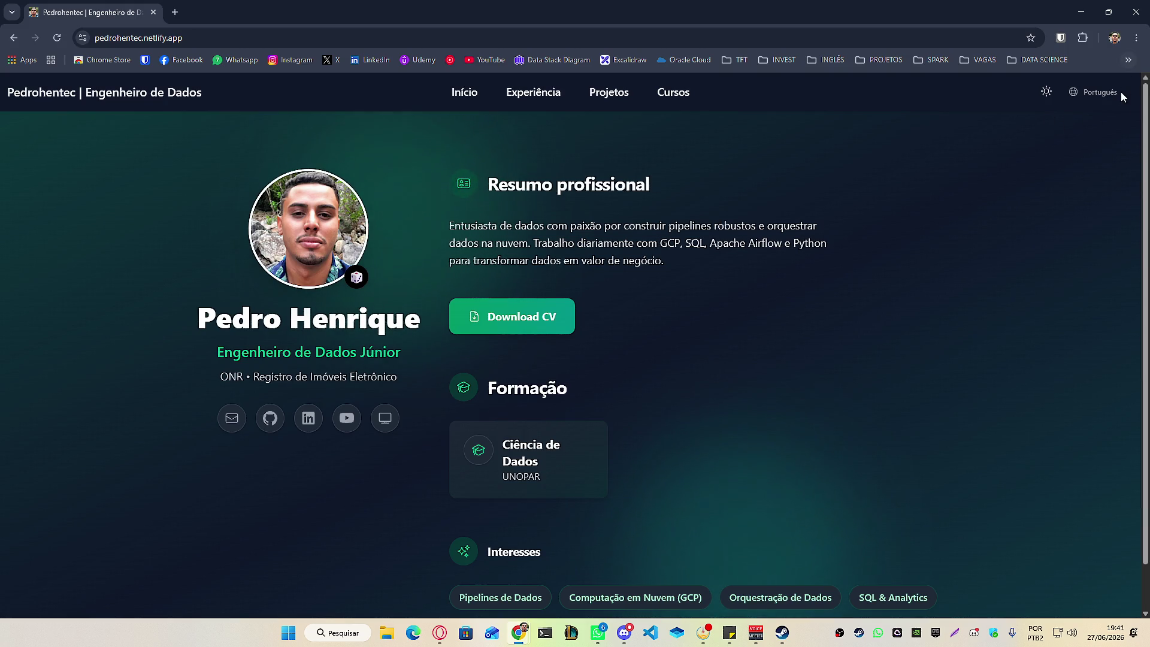
pyautogui.click(1096, 93)
pyautogui.click(1086, 119)
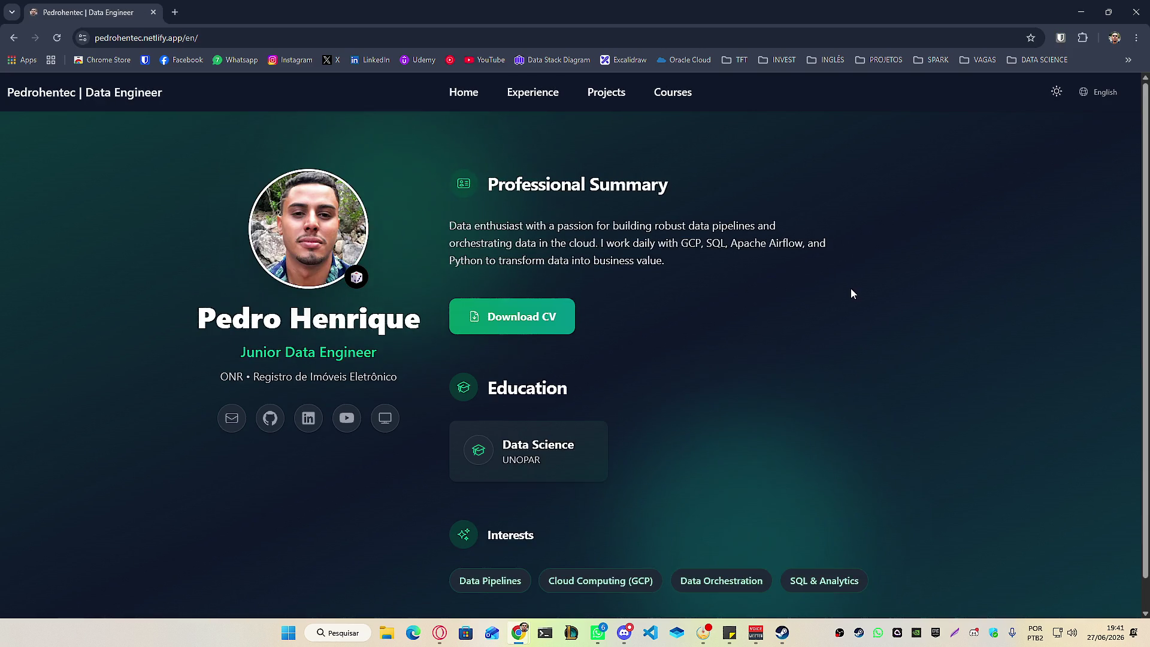
pyautogui.click(1096, 95)
pyautogui.click(1096, 115)
pyautogui.click(1043, 97)
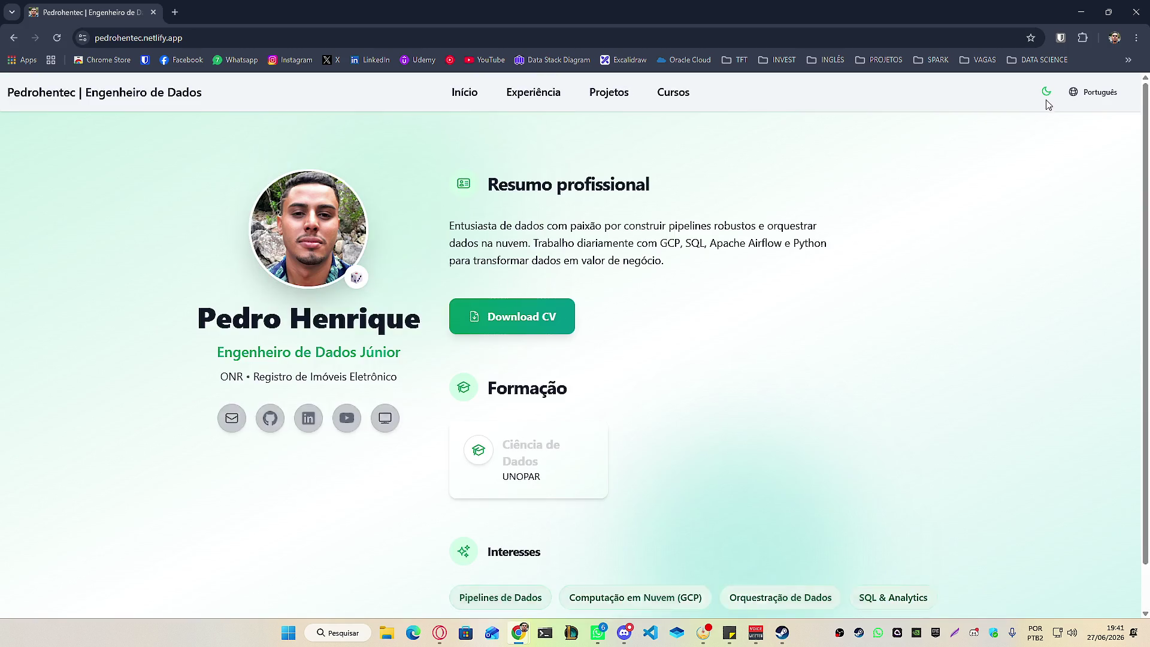
pyautogui.click(1041, 100)
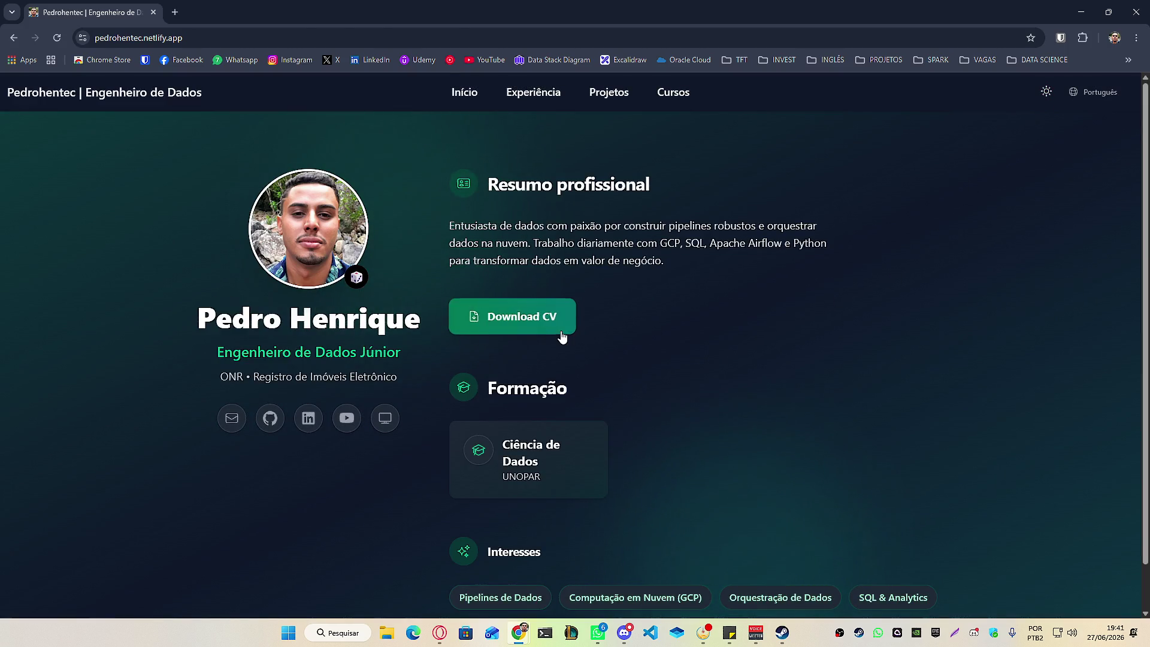
# Browse the Experiência page and highlight 'Júnior' in the job title and home subtitle.
pyautogui.scroll(-1, 624, 346)
pyautogui.scroll(1, 624, 346)
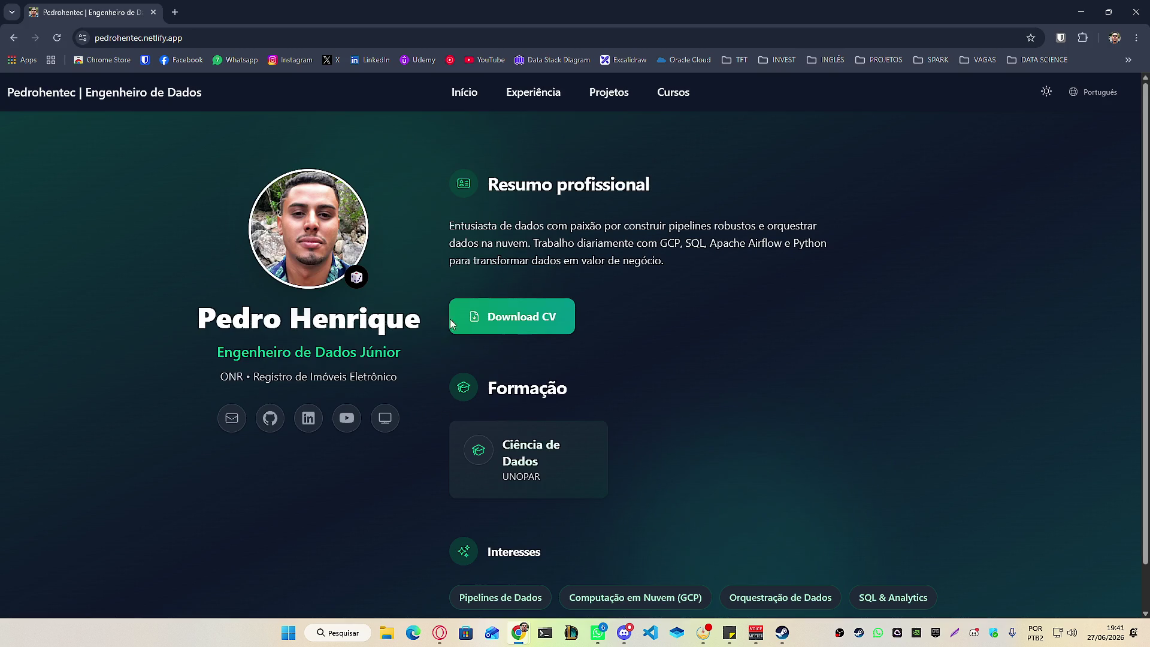
pyautogui.click(528, 92)
pyautogui.scroll(-5, 548, 183)
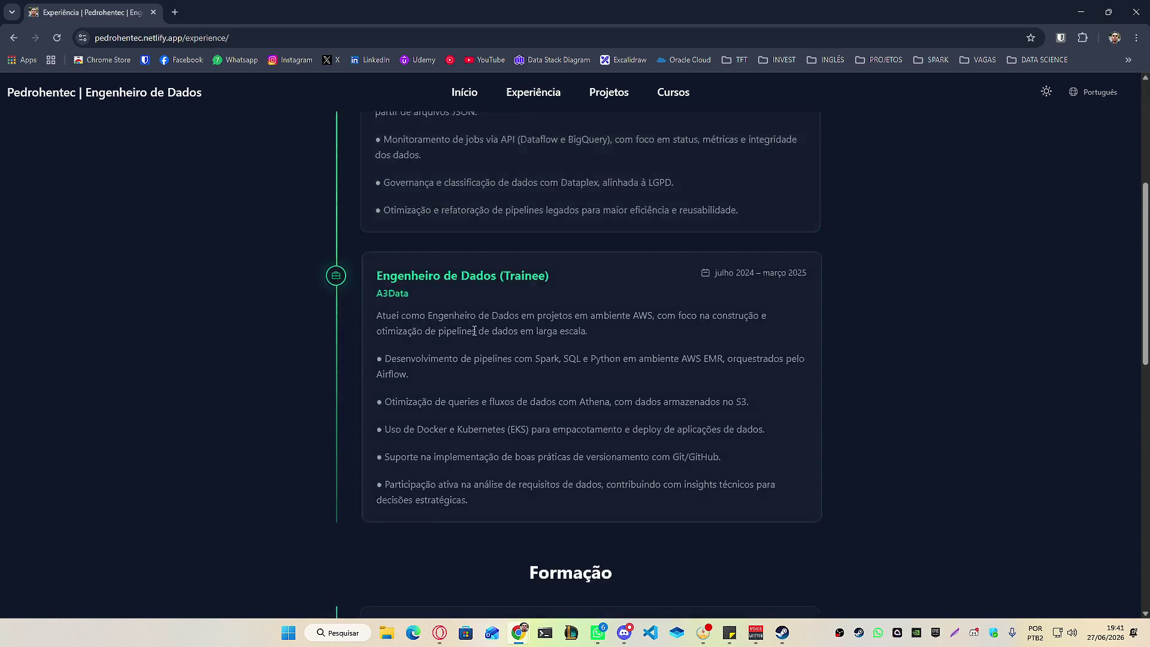
pyautogui.scroll(5, 545, 273)
pyautogui.moveTo(540, 242); pyautogui.dragTo(501, 239)
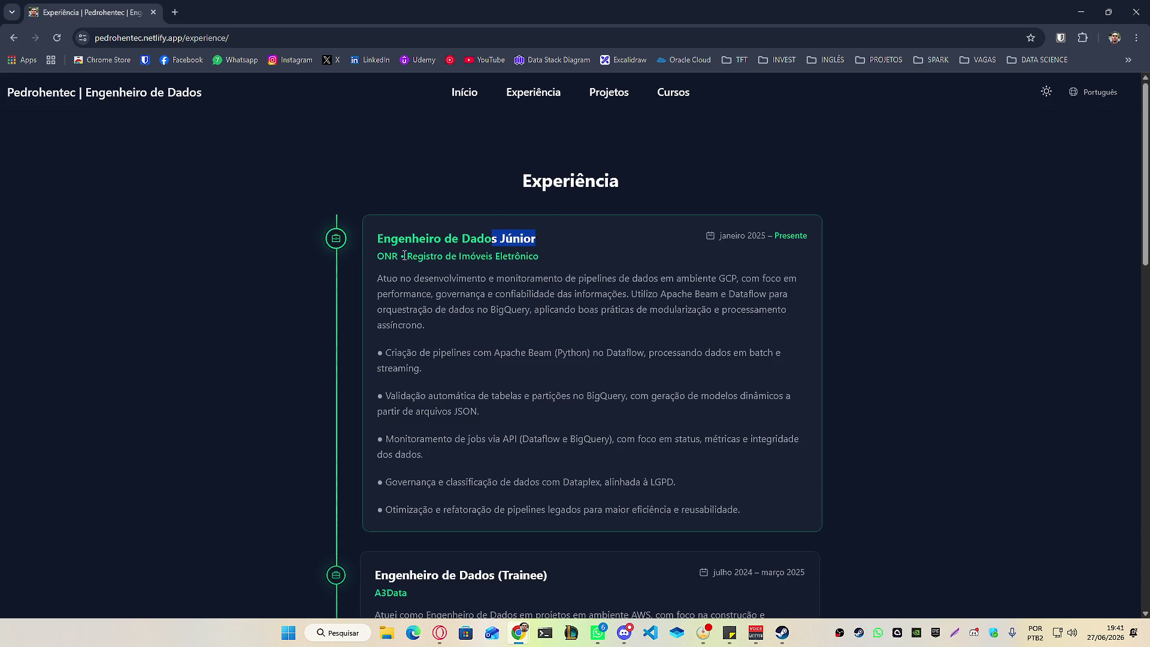
pyautogui.click(455, 92)
pyautogui.moveTo(418, 350); pyautogui.dragTo(343, 352)
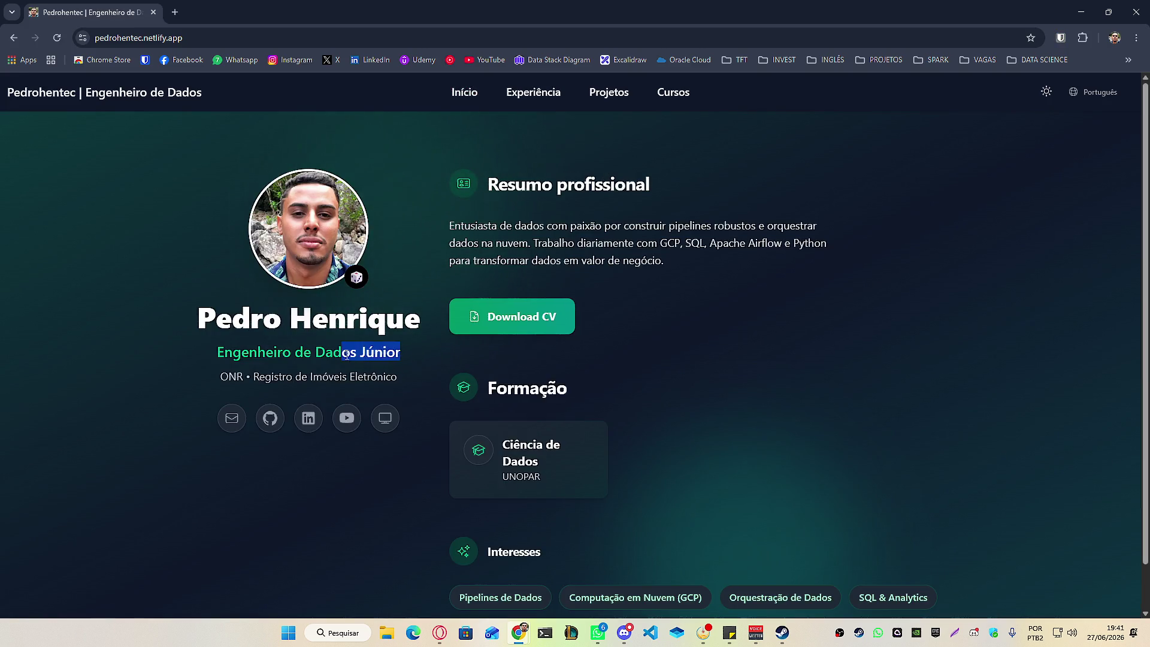
# Visit the Projetos and Cursos pages, ending back on the portfolio home page.
pyautogui.click(610, 95)
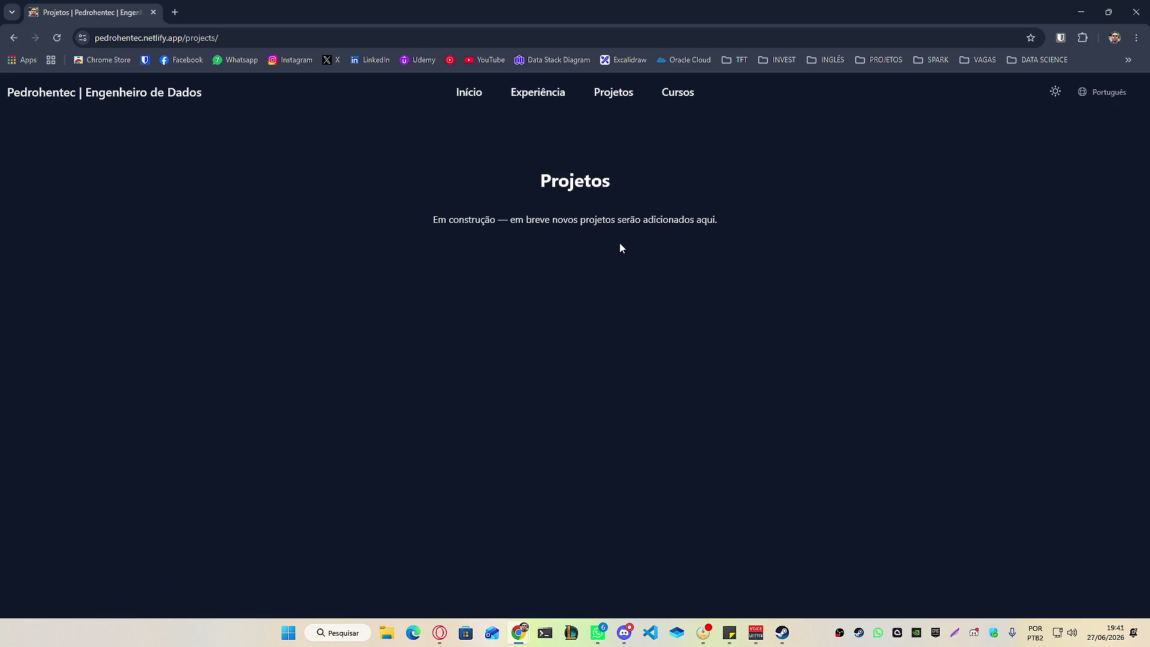
pyautogui.click(693, 98)
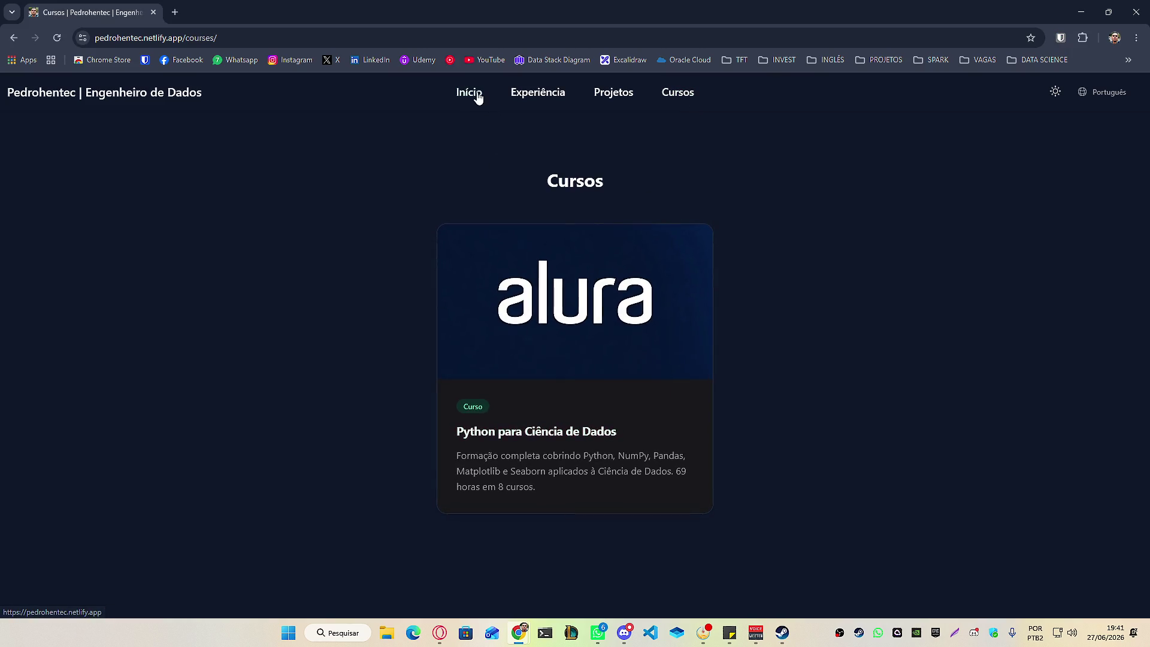
pyautogui.click(473, 94)
pyautogui.click(614, 98)
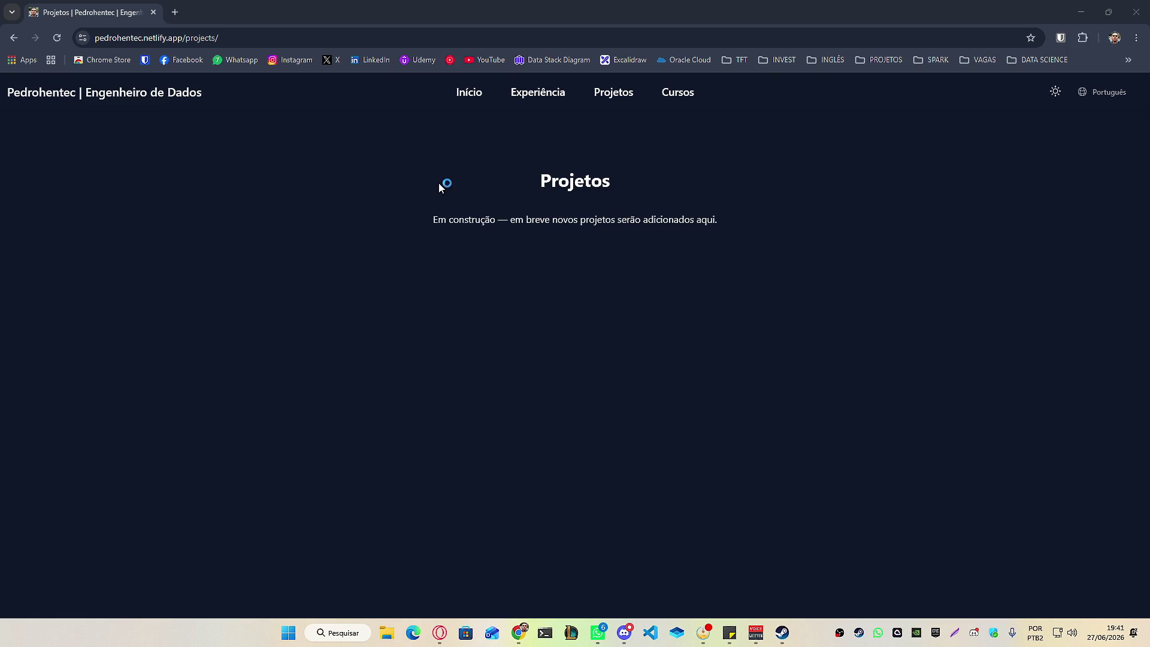
pyautogui.click(464, 103)
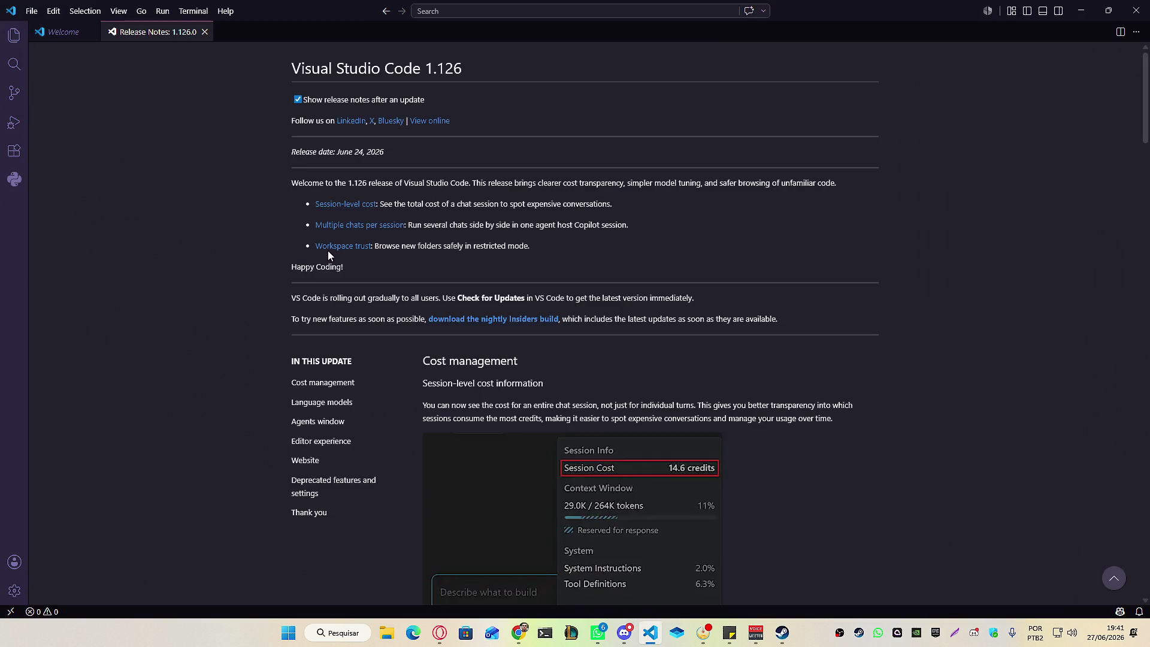
# Close the release notes and open E:\PROJETOS\pedrohentec-portfolio as the workspace folder.
pyautogui.click(205, 31)
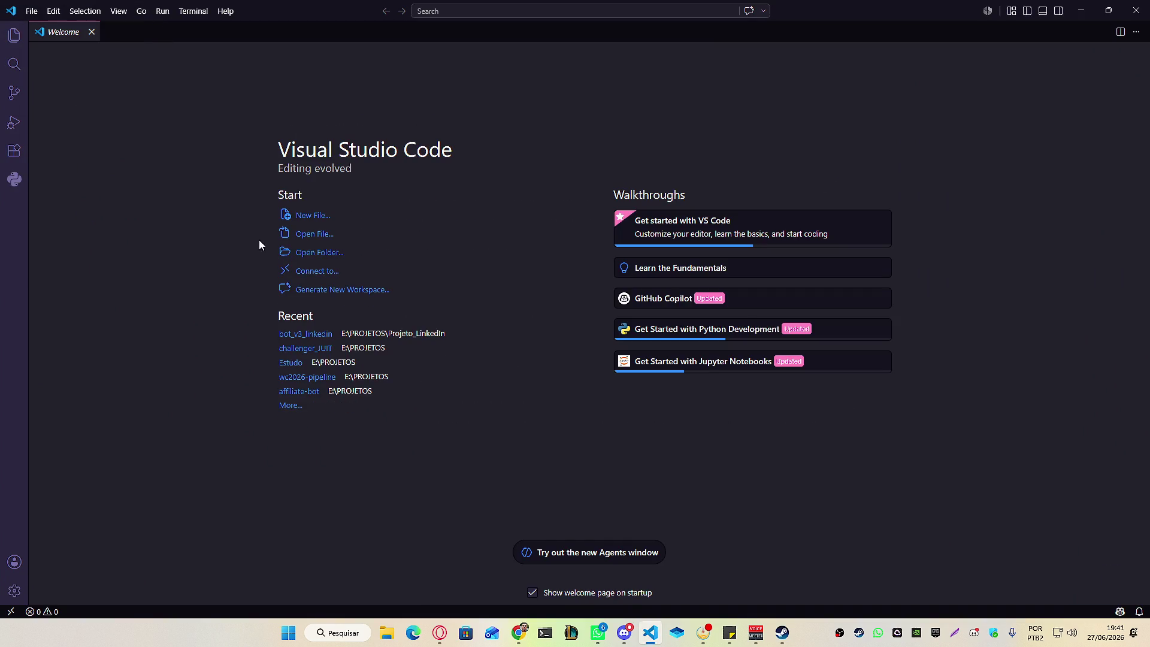
pyautogui.click(334, 258)
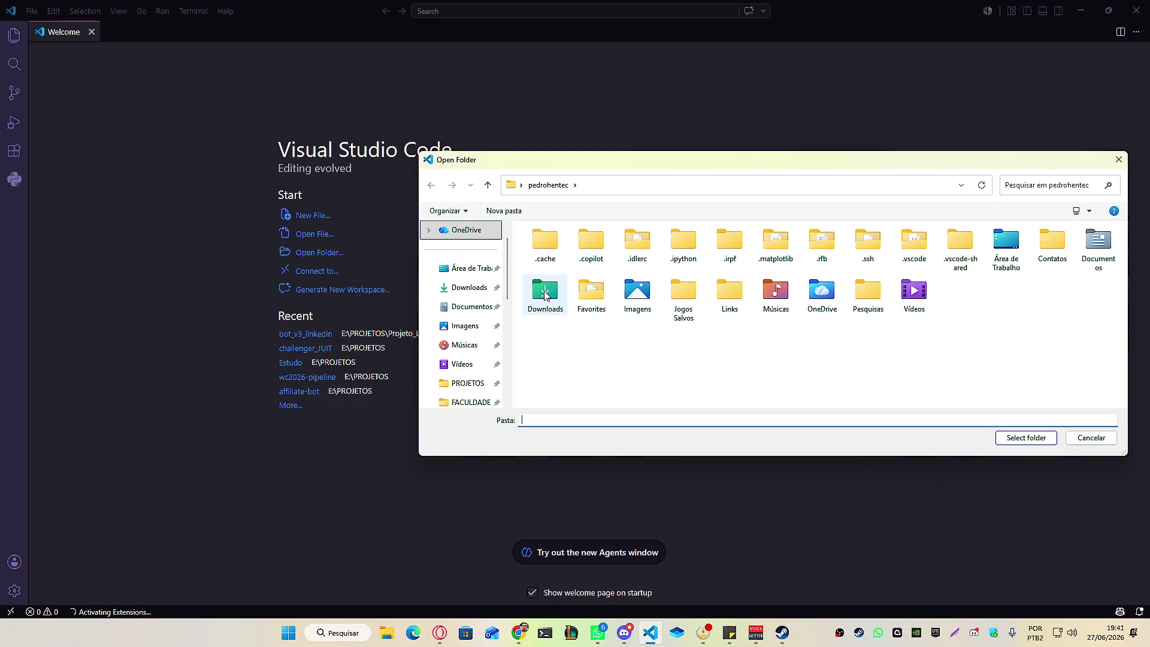
pyautogui.scroll(-5, 462, 312)
pyautogui.scroll(1, 471, 281)
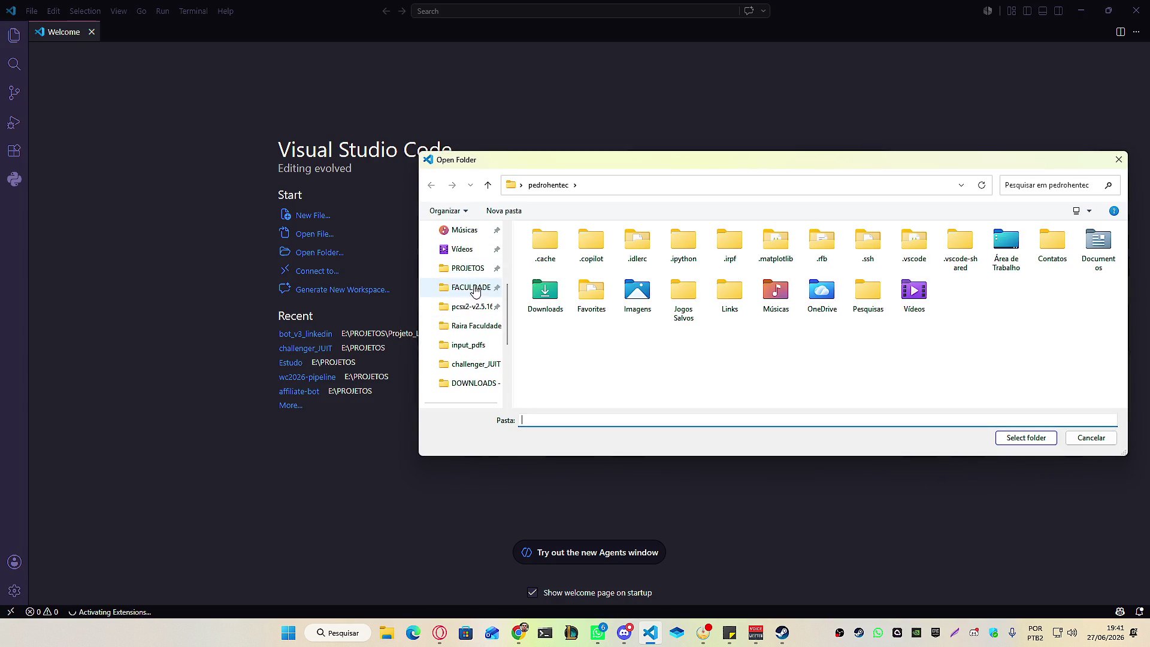
pyautogui.click(467, 268)
pyautogui.scroll(-3, 593, 290)
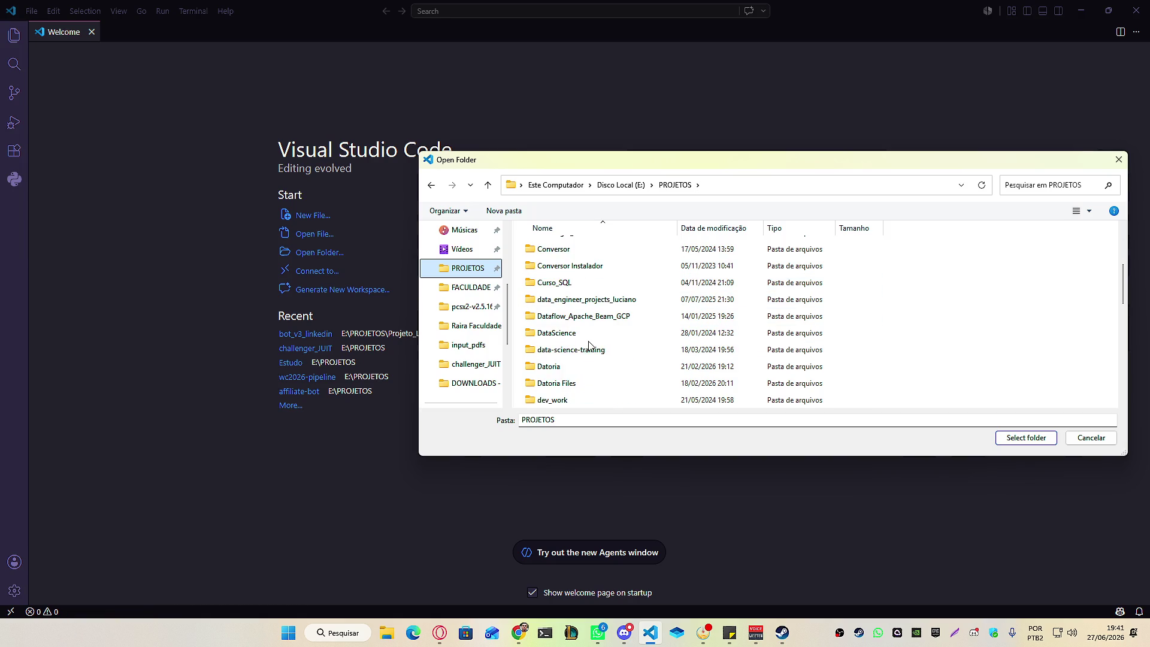
pyautogui.scroll(-8, 590, 353)
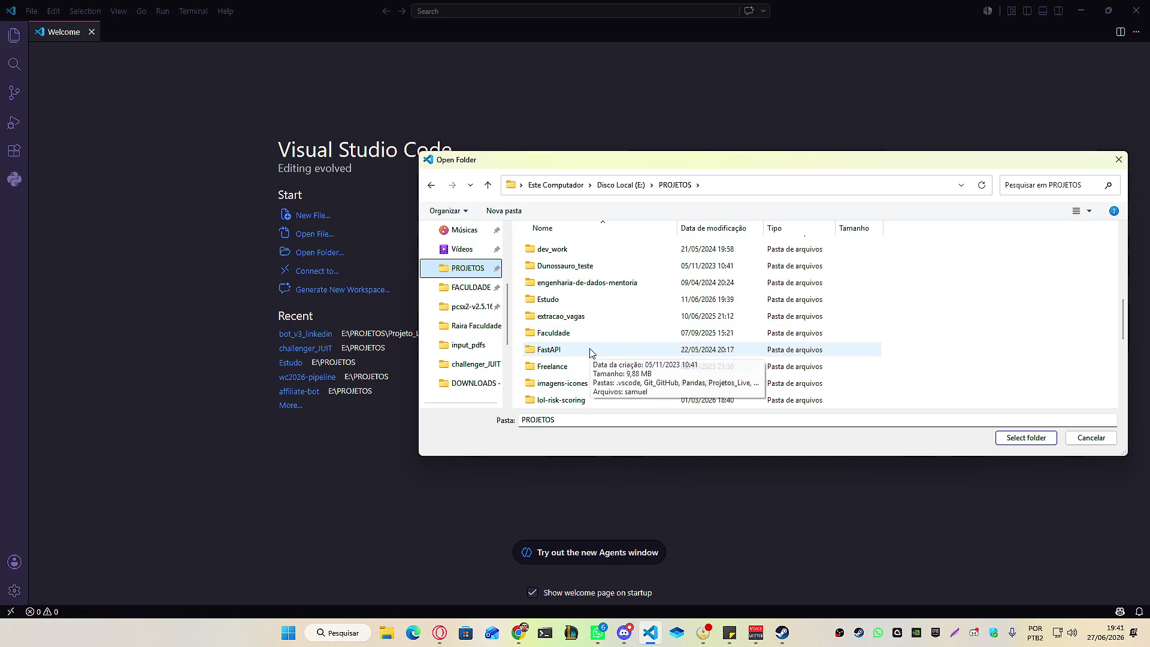
pyautogui.click(593, 299)
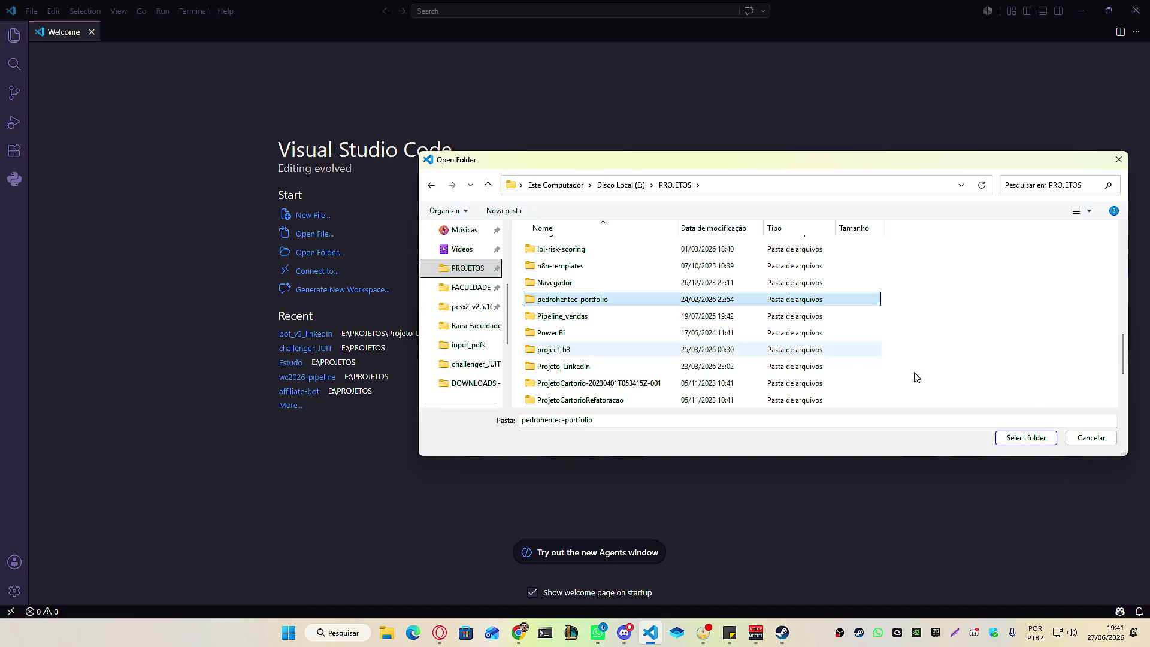
pyautogui.click(1026, 438)
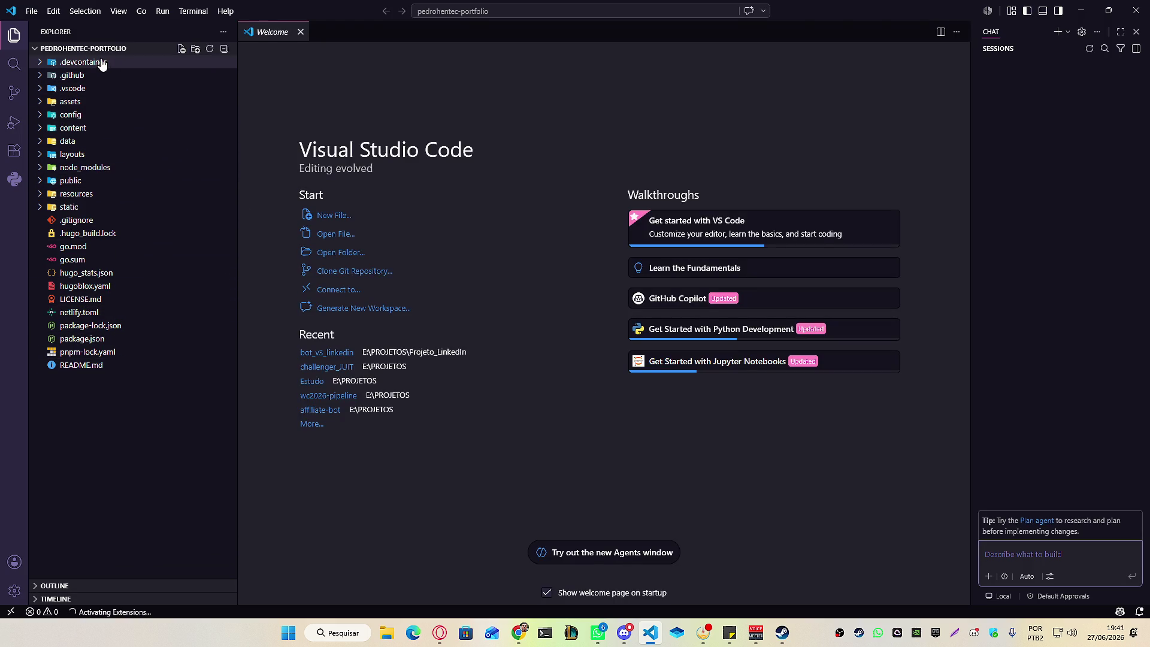
# Open data/authors/me_pt.yaml, try removing 'Júnior' from the role, undo it, and dismiss two notifications.
pyautogui.click(83, 143)
pyautogui.click(98, 167)
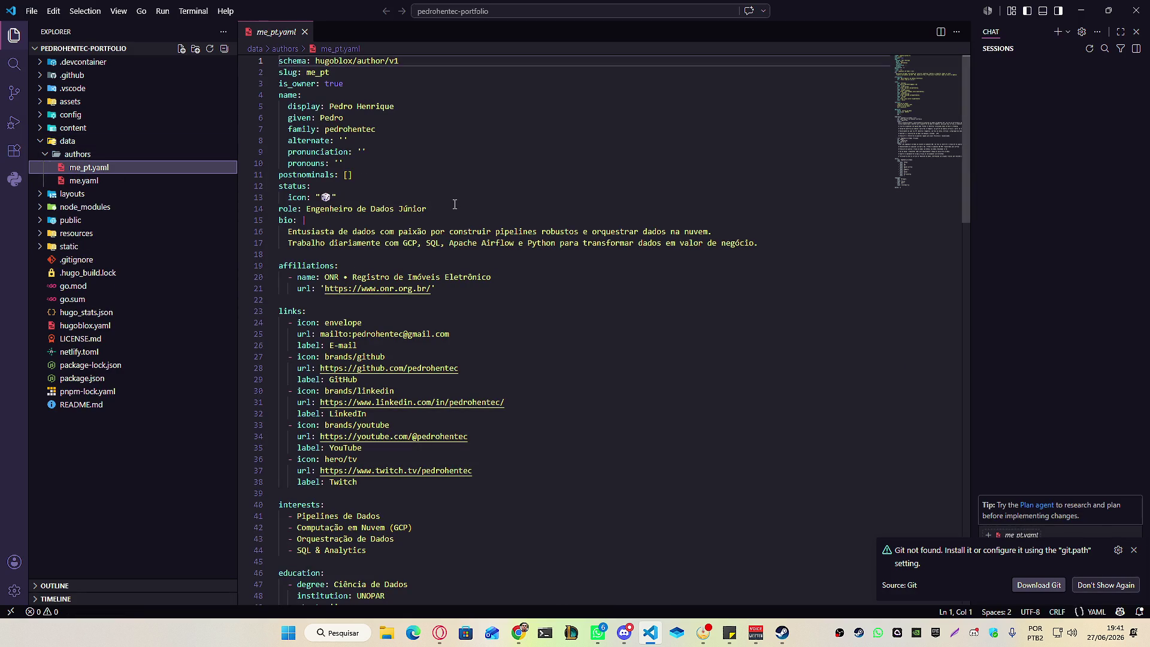
pyautogui.click(427, 208)
pyautogui.press('BackSpace')
pyautogui.press('BackSpace')
pyautogui.press('BackSpace')
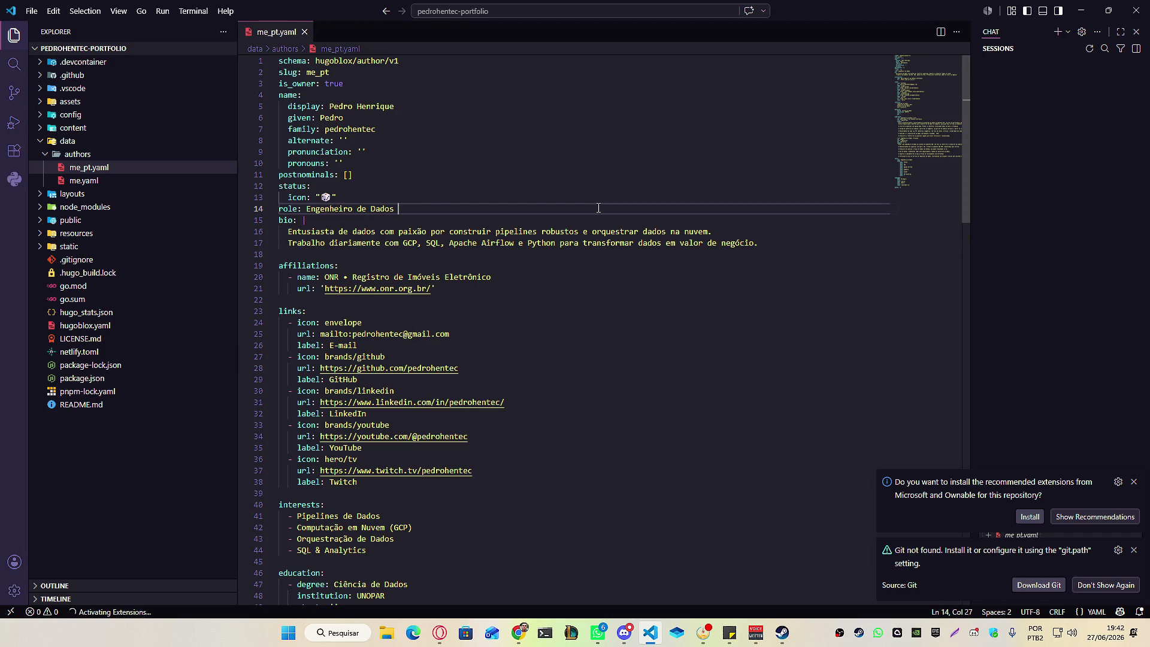
pyautogui.press('Up')
pyautogui.press('Up')
pyautogui.press('Up')
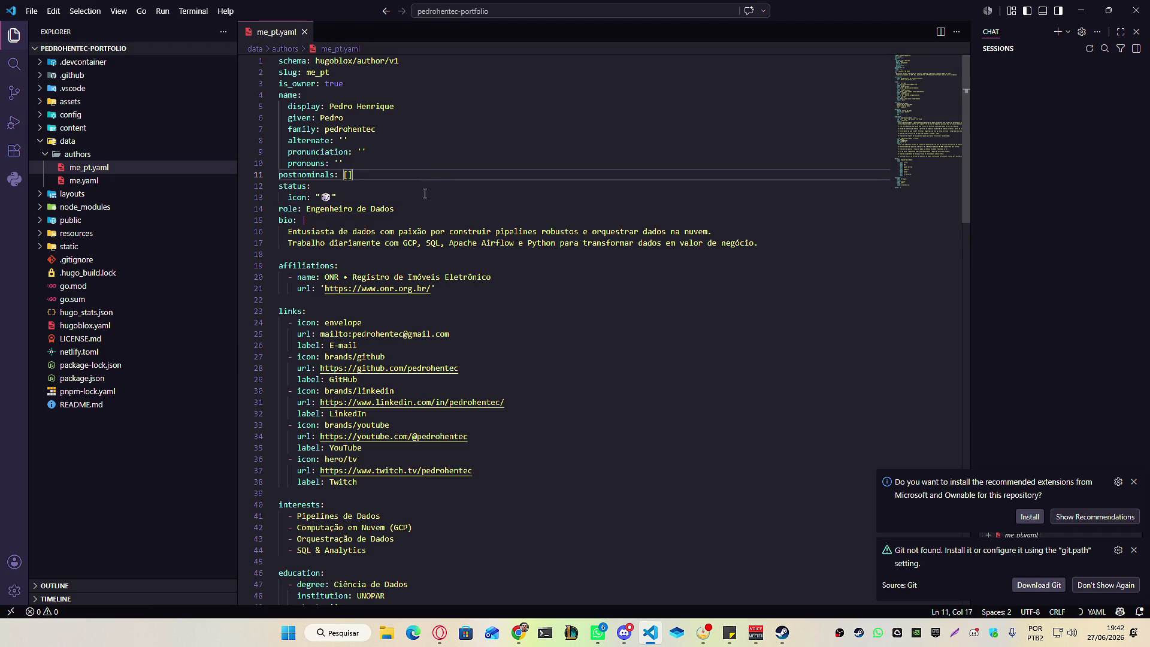
pyautogui.click(1134, 550)
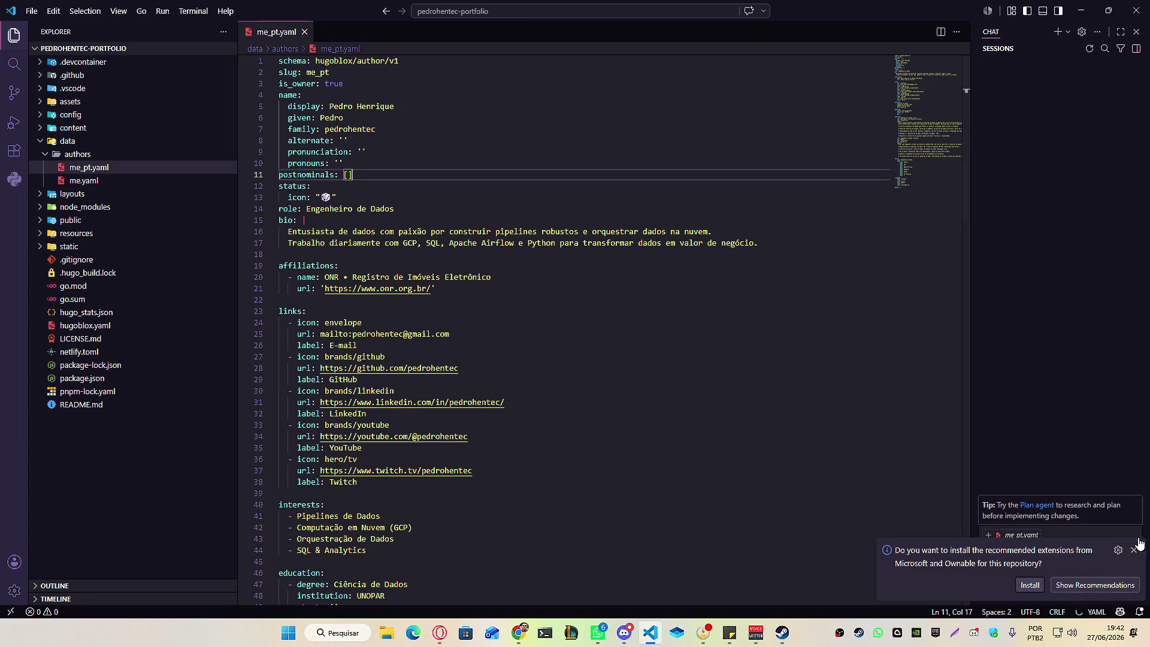
pyautogui.click(1134, 550)
pyautogui.hotkey('ctrl', 'z')
pyautogui.hotkey('ctrl', 'z')
pyautogui.hotkey('ctrl', 'z')
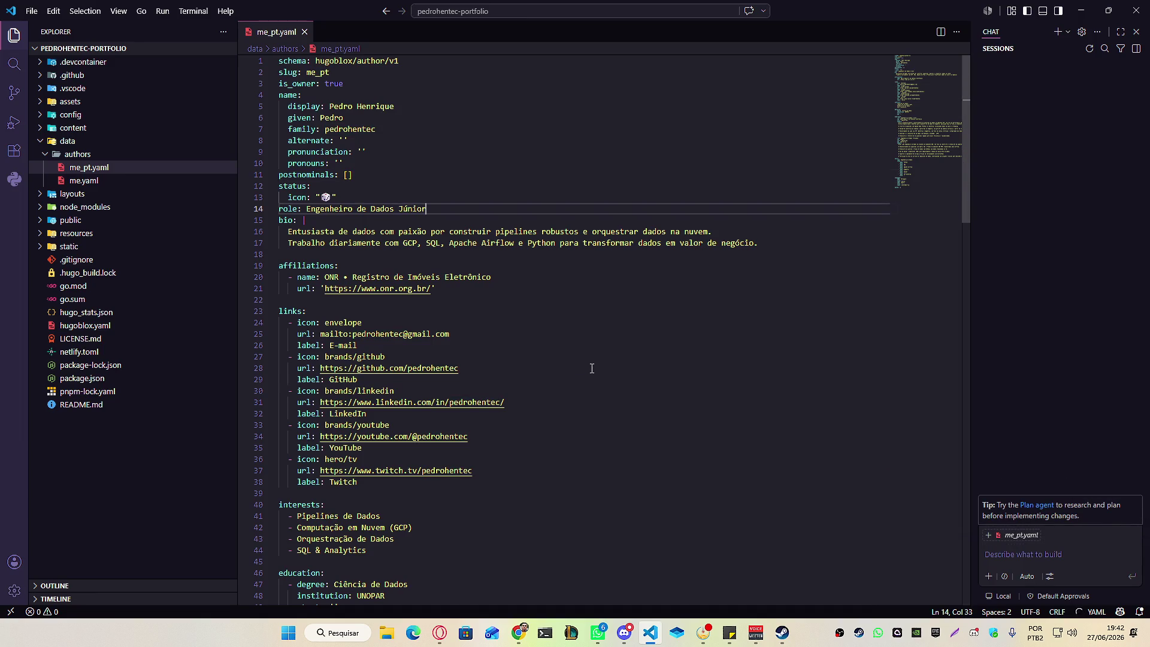
# Close the Chat panel and open the integrated terminal.
pyautogui.click(657, 459)
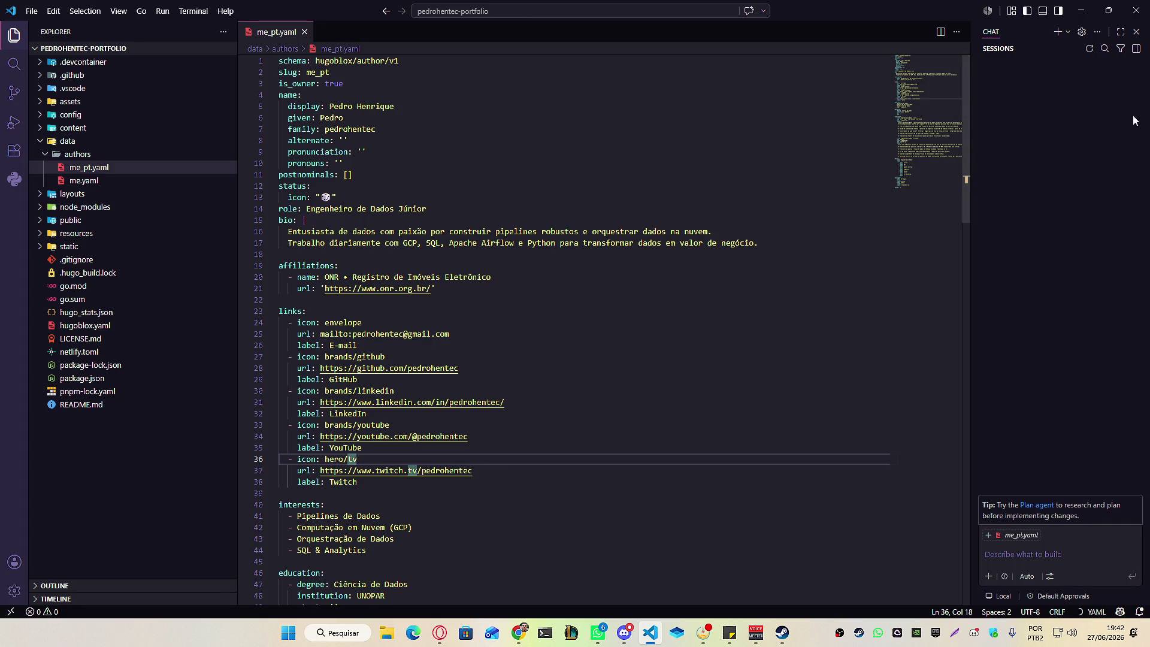
pyautogui.click(1137, 37)
pyautogui.click(570, 358)
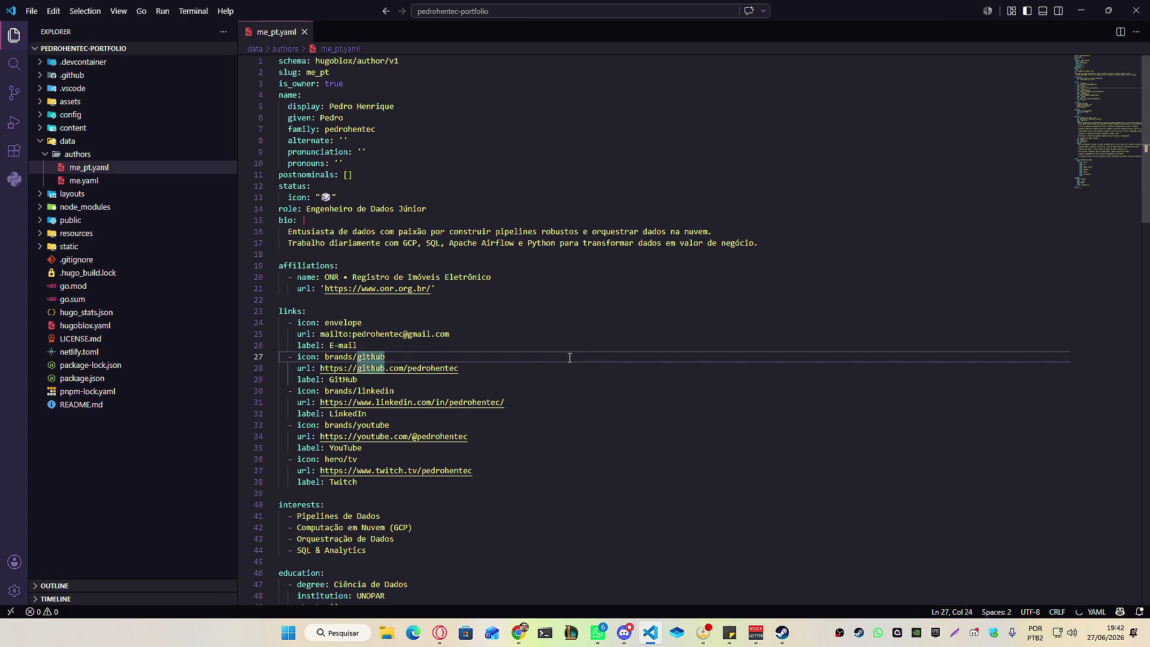
pyautogui.hotkey('ctrl', '`')
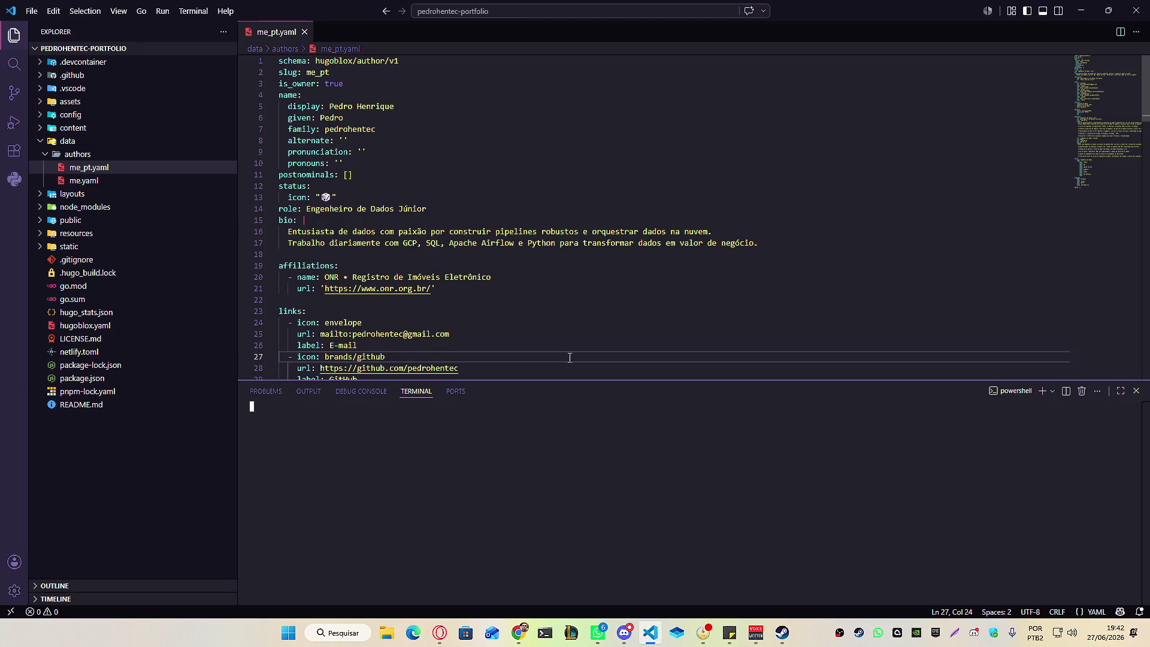
# Enlarge the terminal panel and run git branch, which reports git is not recognized.
pyautogui.moveTo(525, 381); pyautogui.dragTo(527, 279)
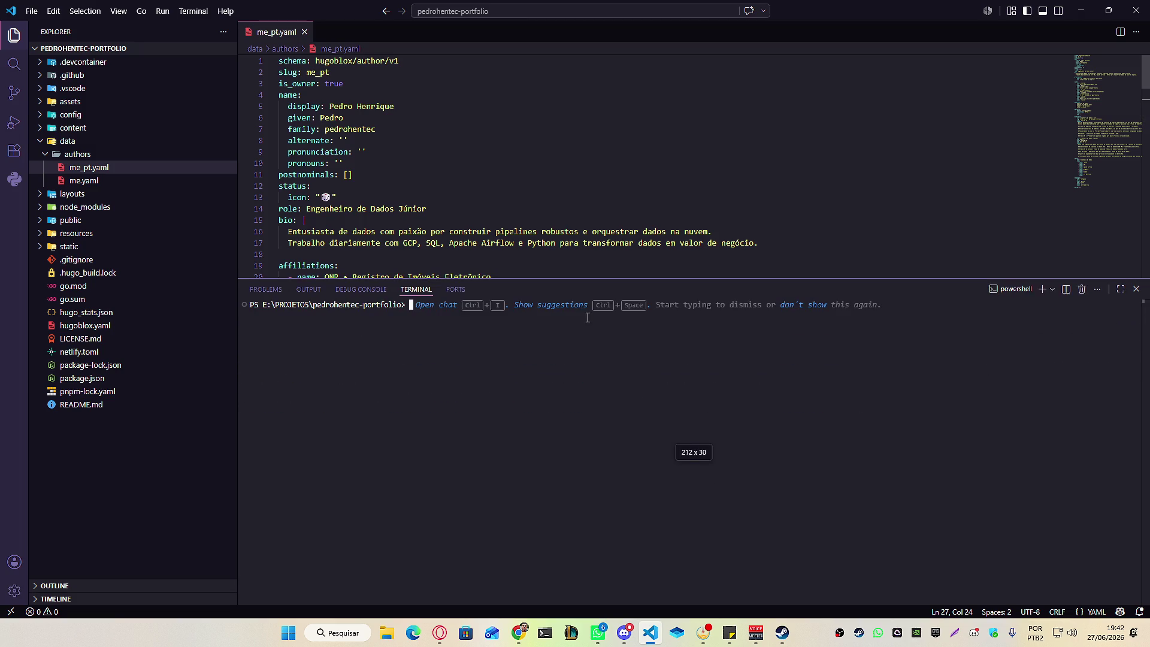
pyautogui.write('git branch')
pyautogui.press('Return')
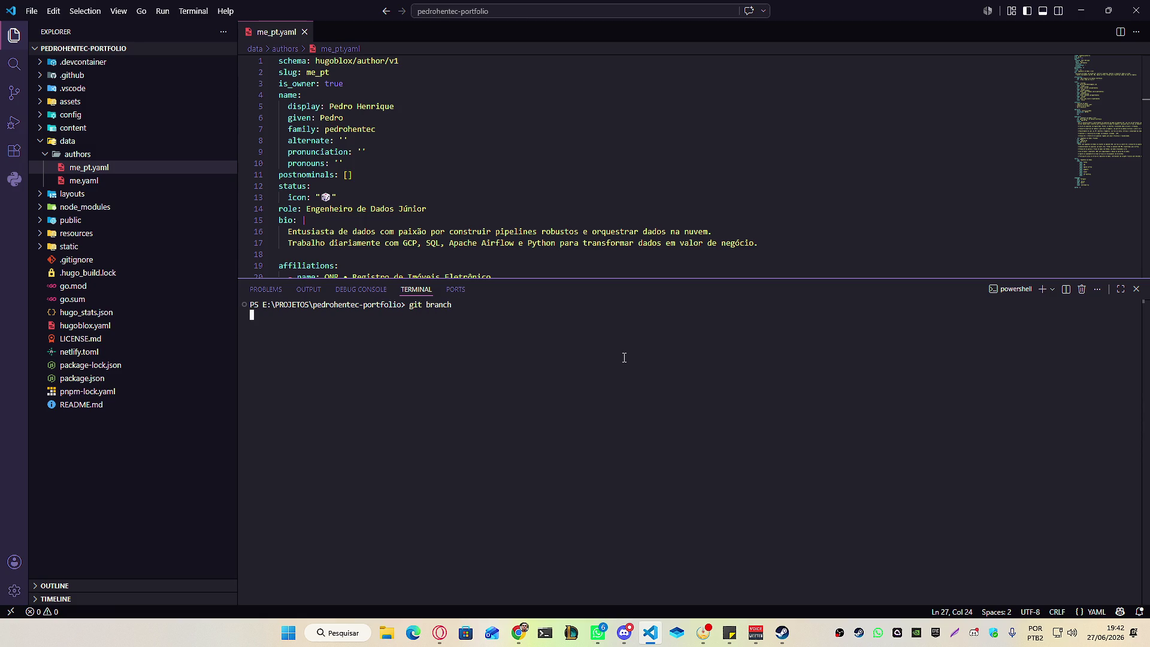
# Explore the terminal context menu, add and remove a second PowerShell terminal, and view terminal profiles.
pyautogui.rightClick(1018, 294)
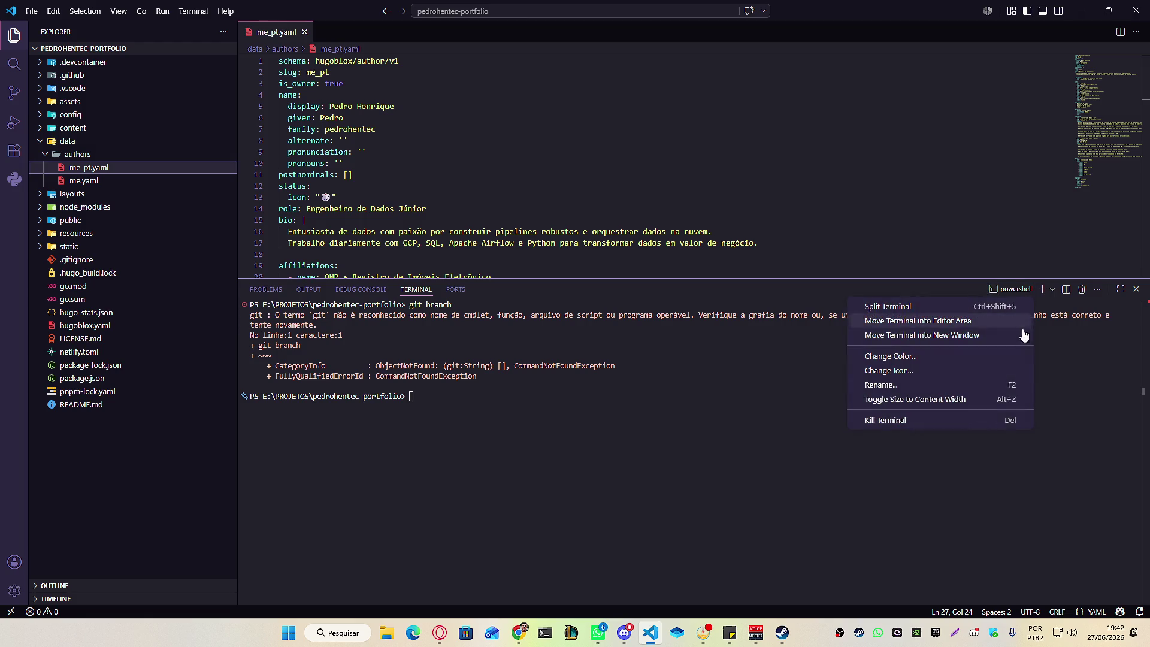
pyautogui.click(776, 426)
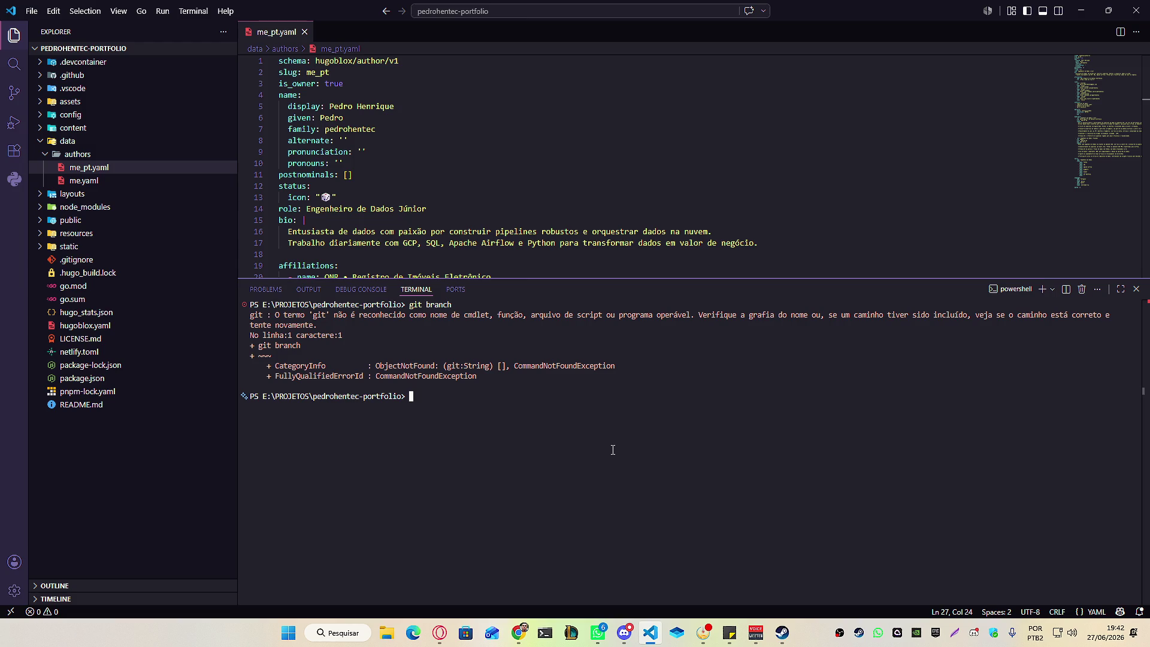
pyautogui.click(1043, 289)
pyautogui.click(1140, 321)
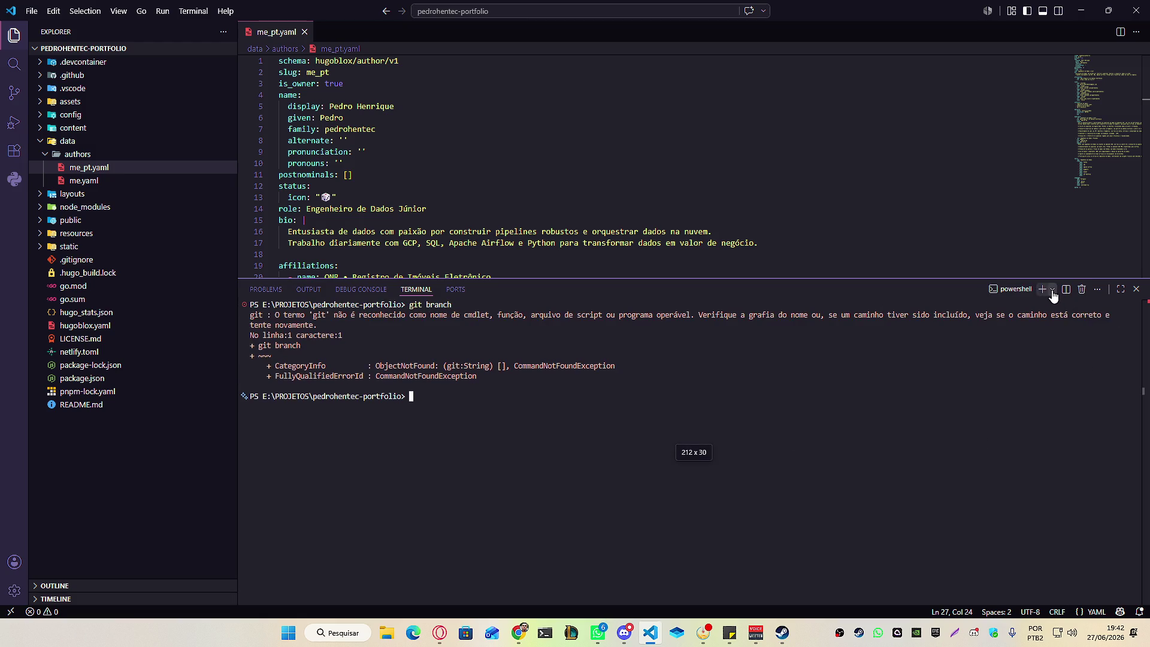
pyautogui.click(1052, 289)
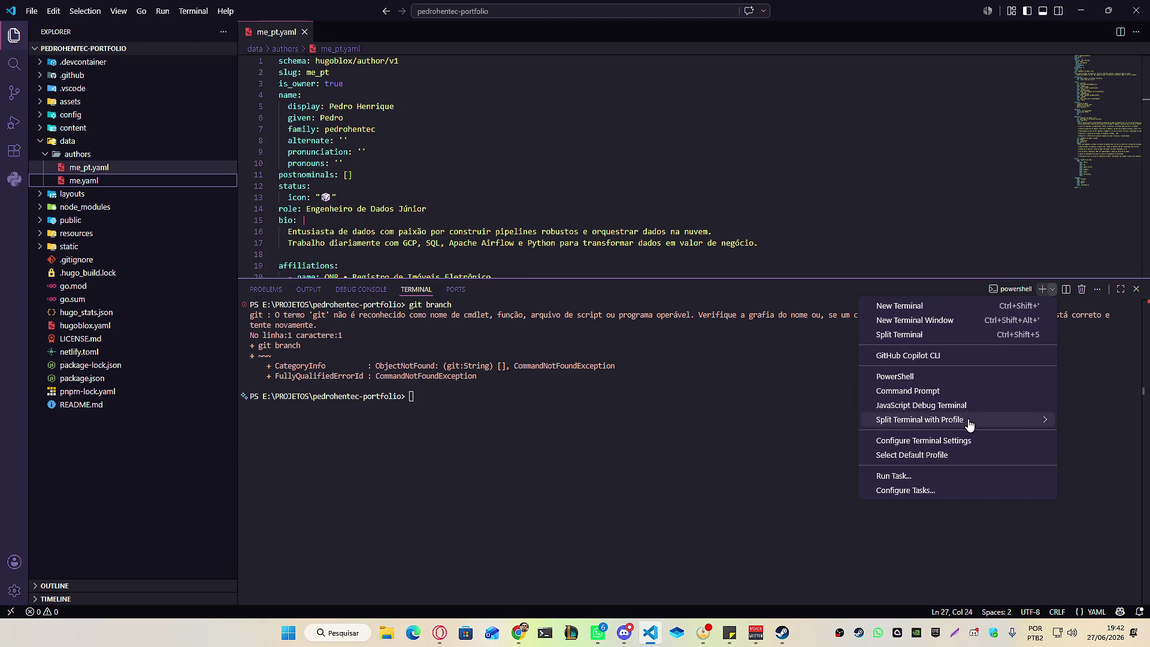
pyautogui.moveTo(971, 425)
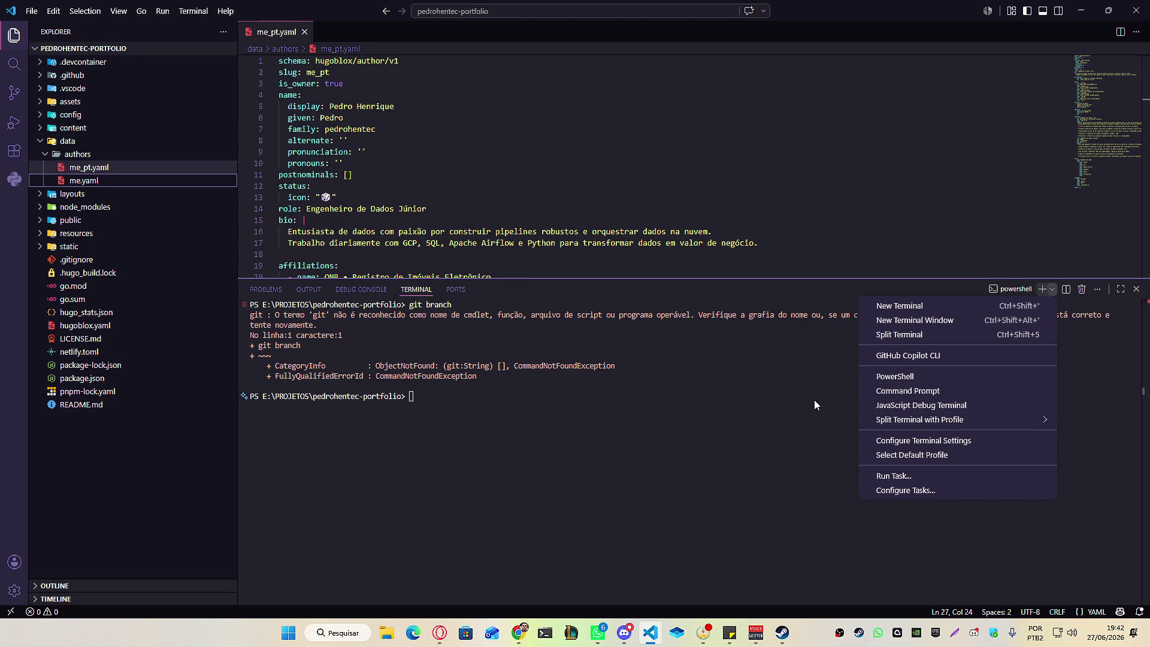
pyautogui.click(658, 479)
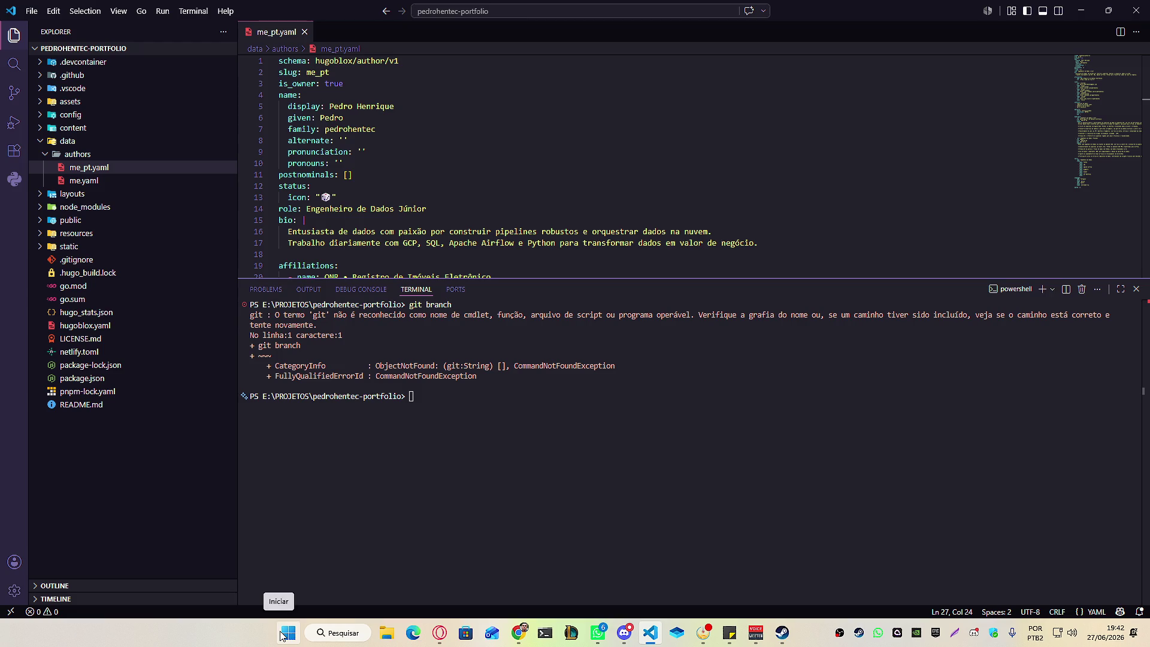
pyautogui.click(286, 633)
pyautogui.write('git br')
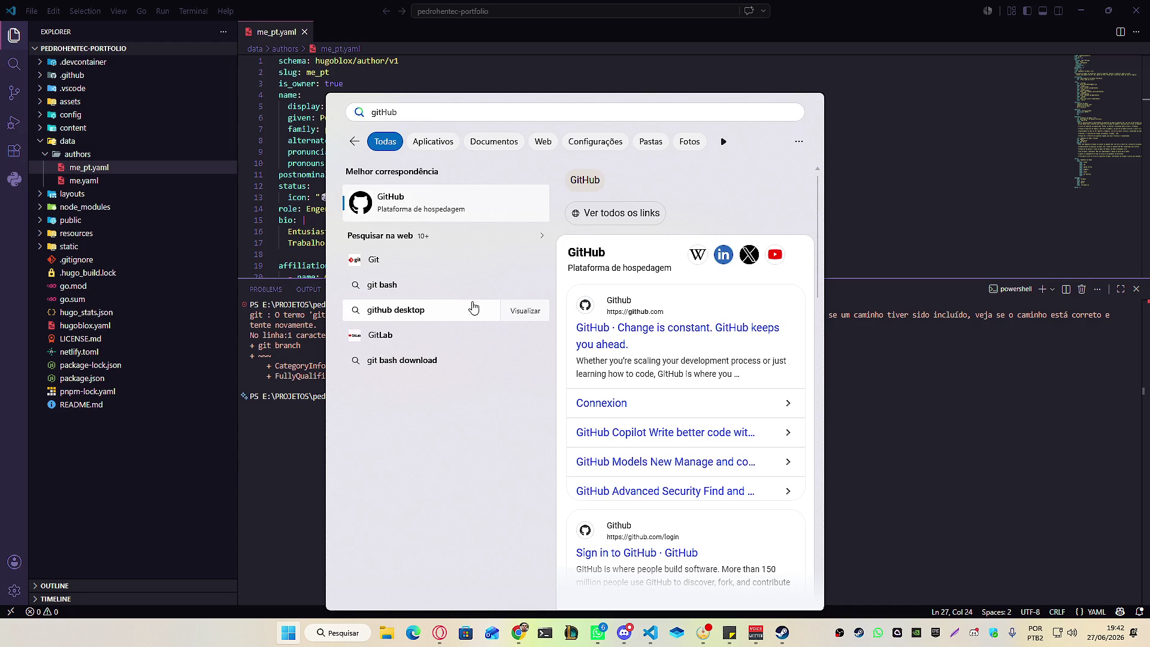
pyautogui.write('a')
pyautogui.press('BackSpace')
pyautogui.press('BackSpace')
pyautogui.press('BackSpace')
pyautogui.press('Escape')
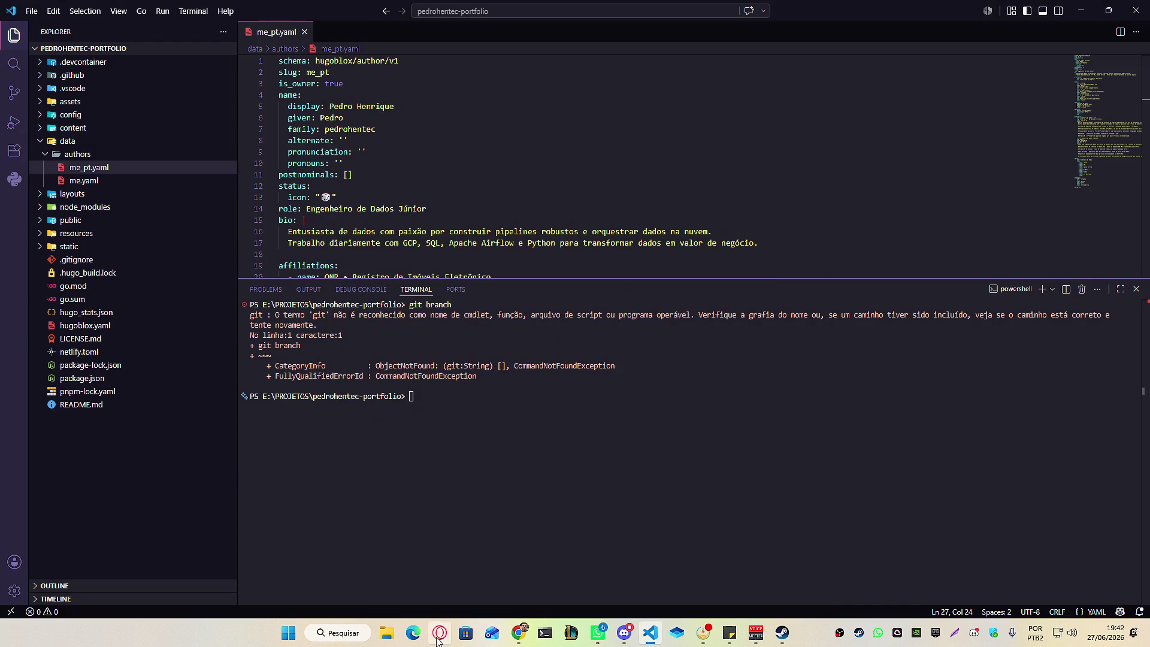
pyautogui.click(388, 634)
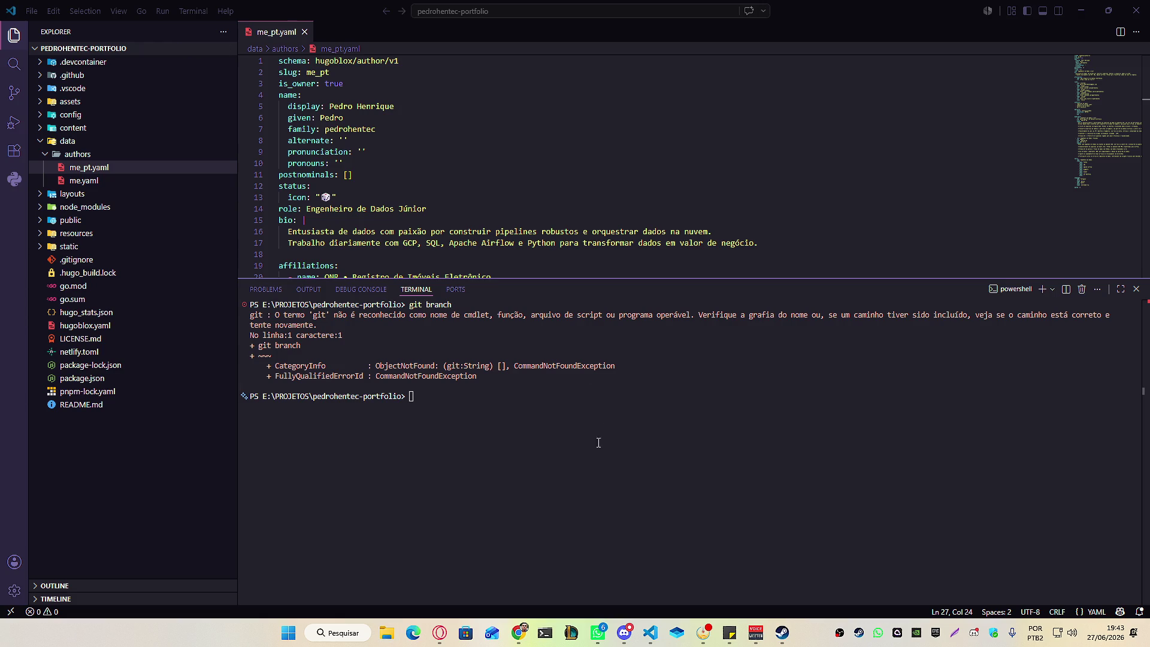
pyautogui.click(466, 524)
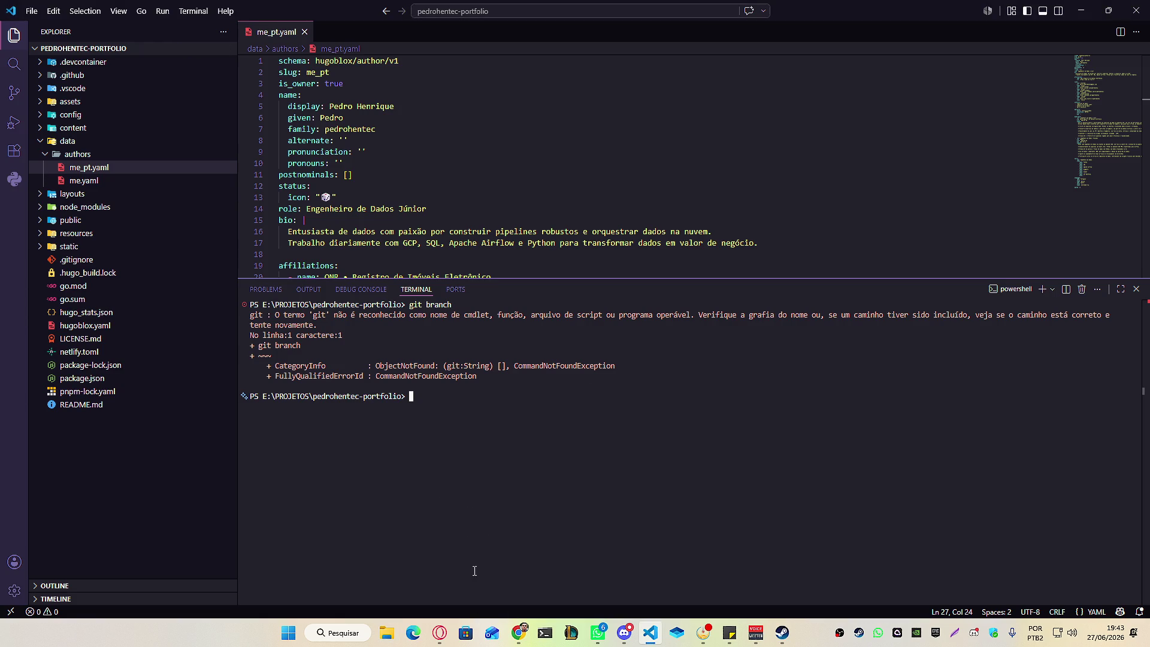
pyautogui.click(355, 633)
pyautogui.write('git')
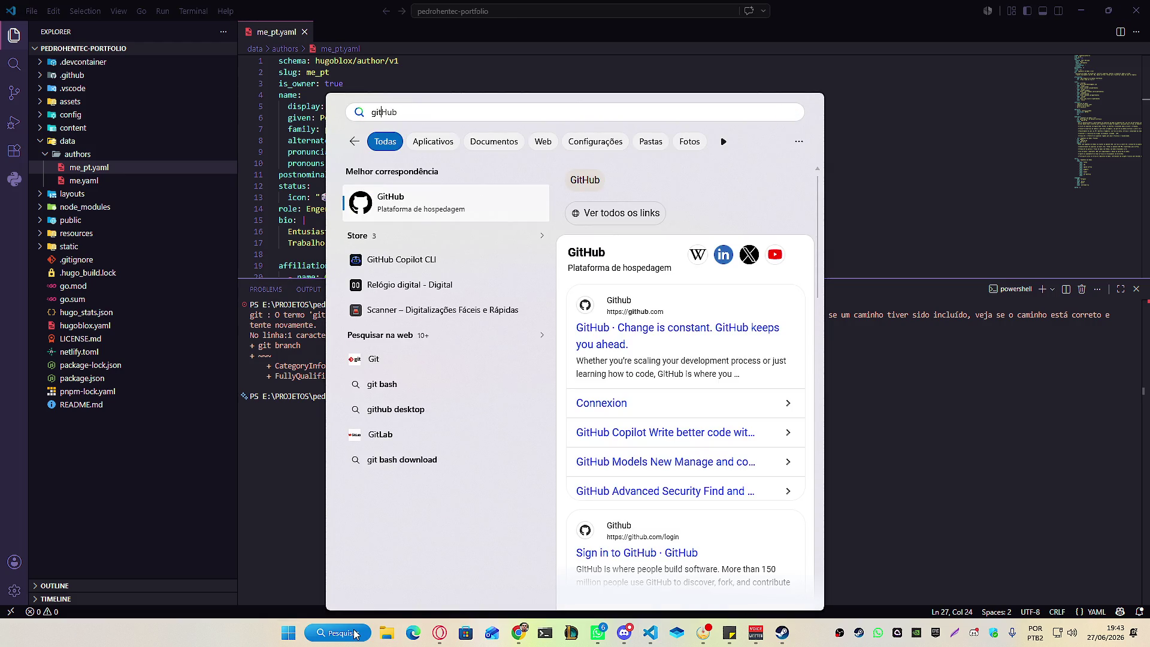
pyautogui.press('BackSpace')
pyautogui.press('BackSpace')
pyautogui.press('BackSpace')
pyautogui.click(355, 634)
pyautogui.moveTo(526, 635)
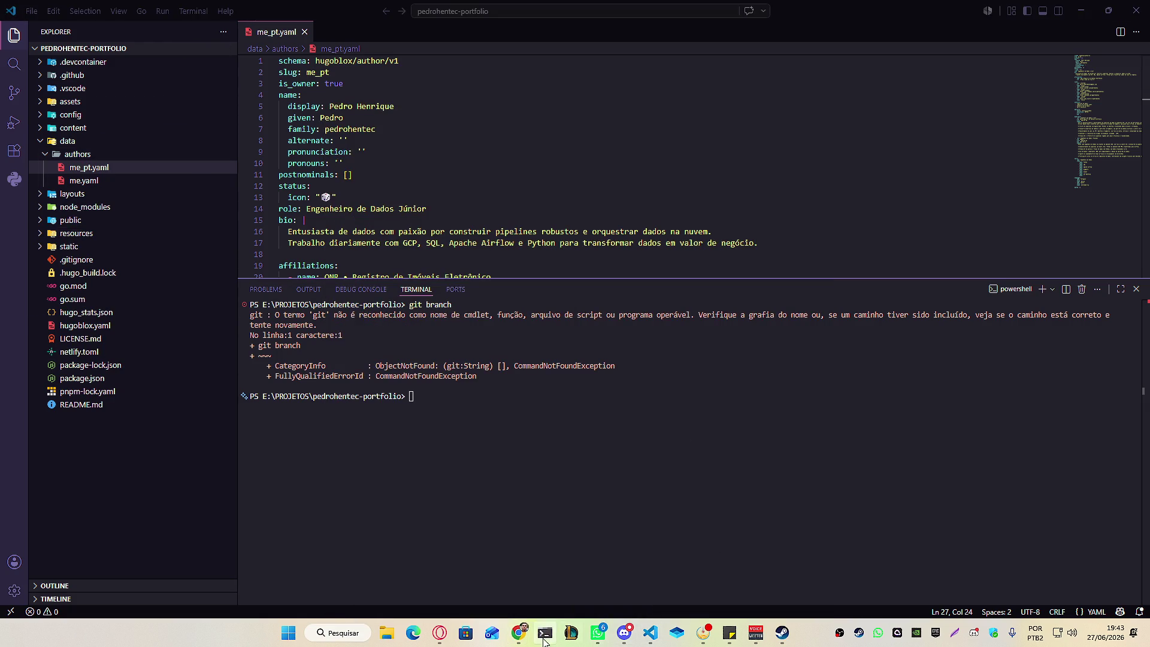
pyautogui.click(554, 599)
# Search 'download git' in a new tab and open the Git for Windows install page.
pyautogui.click(172, 13)
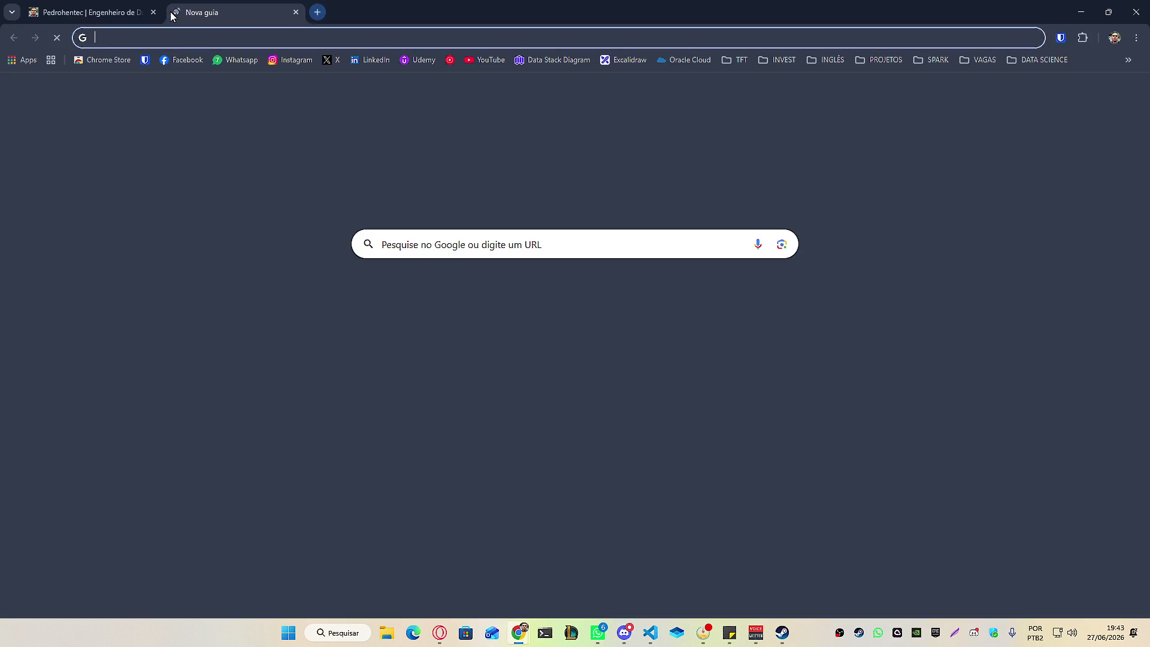
pyautogui.write('download git')
pyautogui.press('Return')
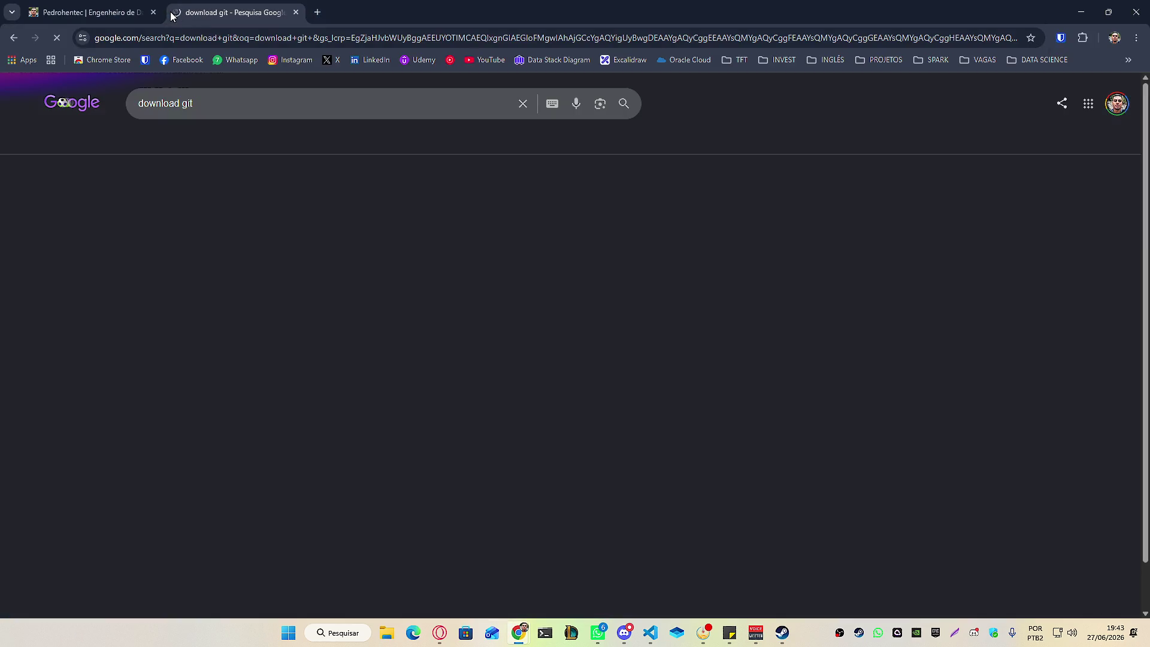
pyautogui.click(146, 207)
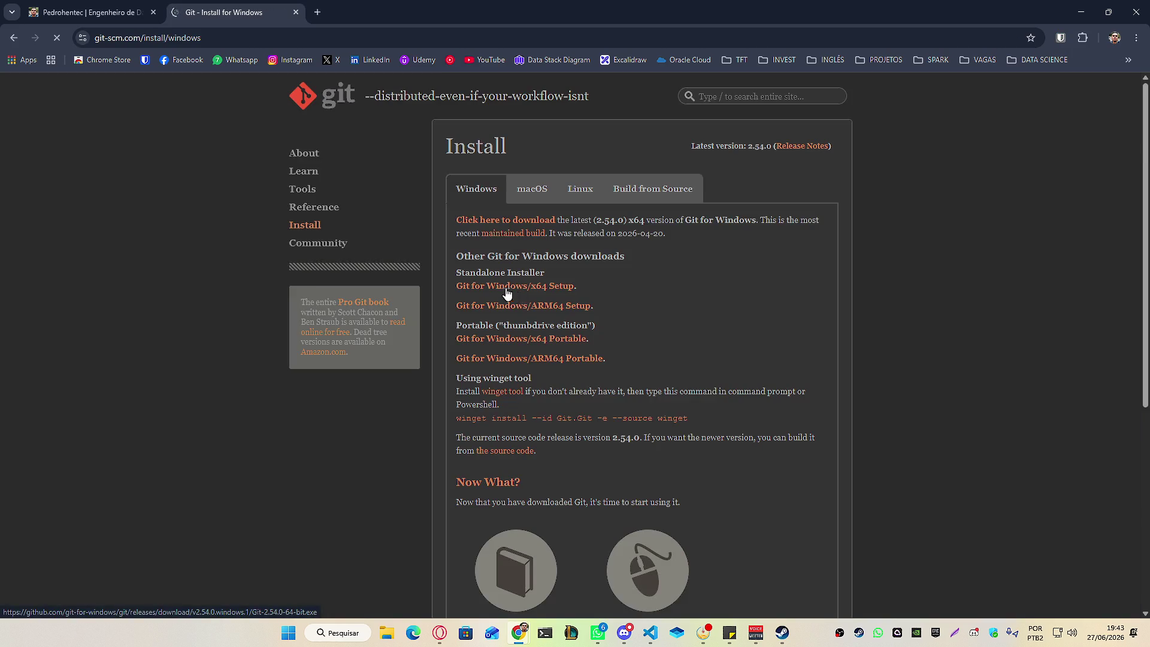
# Download the 64-bit Git-2.54.0-64-bit.exe installer and save it to Downloads.
pyautogui.scroll(-5, 543, 397)
pyautogui.scroll(5, 542, 397)
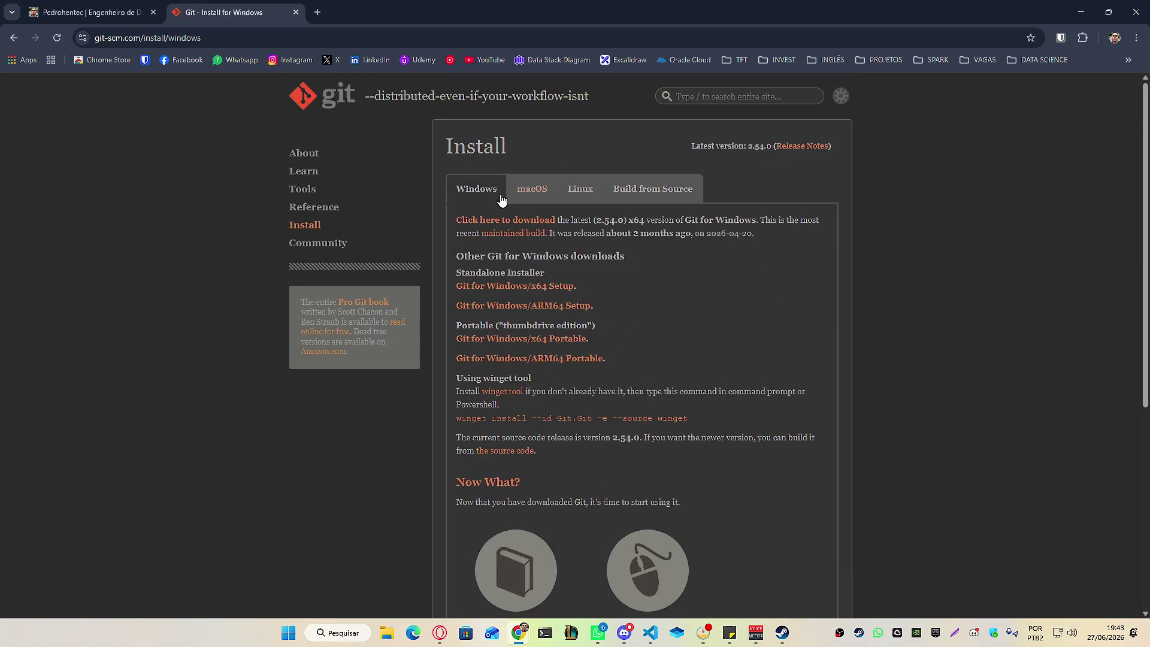
pyautogui.click(556, 288)
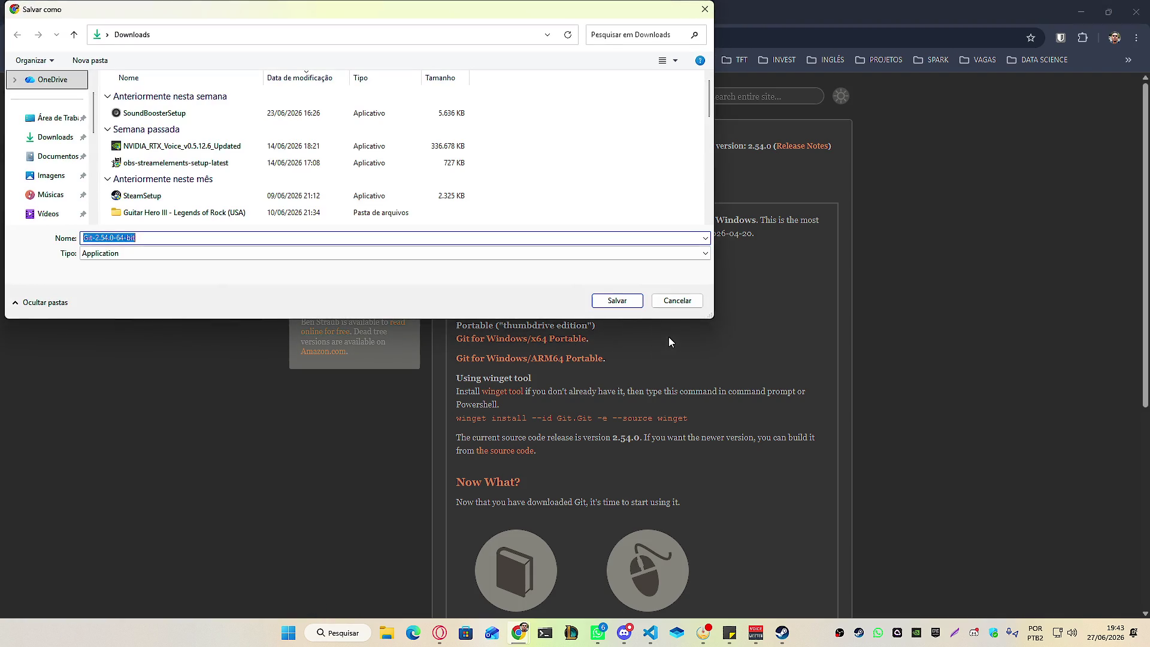
pyautogui.click(634, 303)
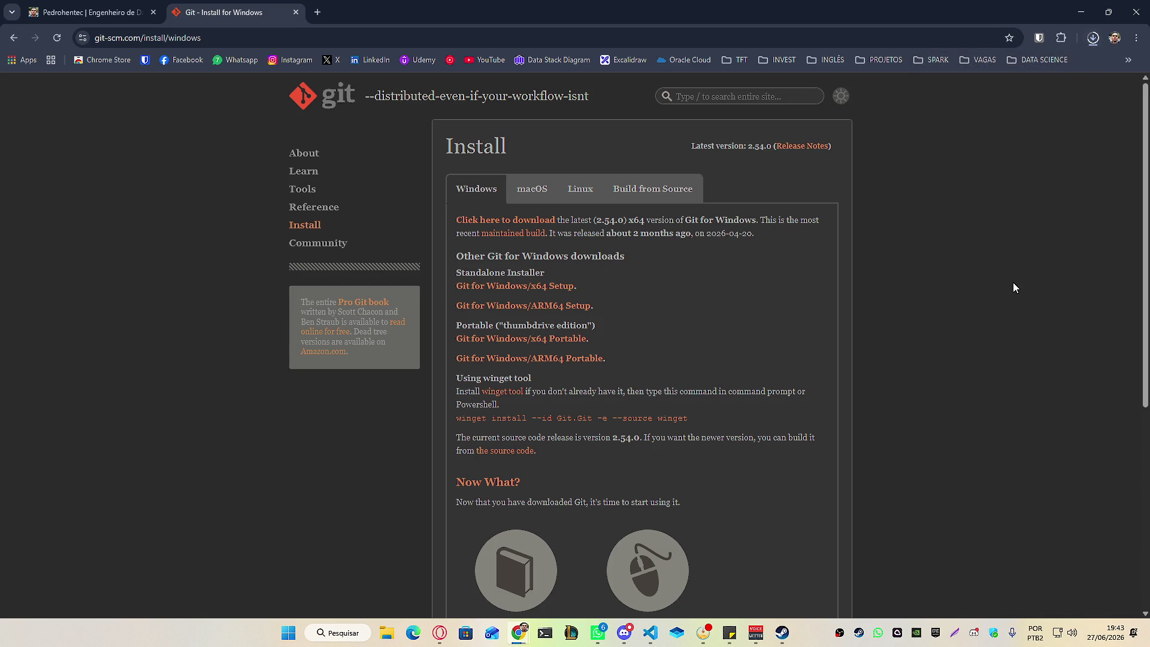
# Load github.com in a new tab and sign in, then detach the tab and dock it back.
pyautogui.click(322, 8)
pyautogui.write('github')
pyautogui.press('Return')
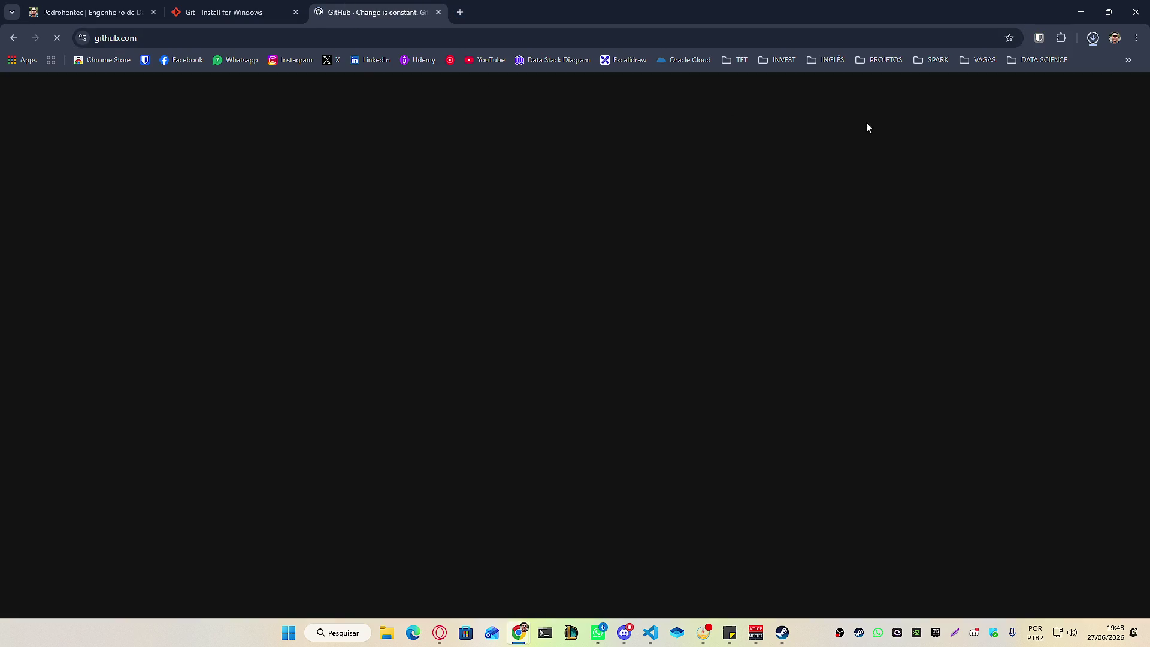
pyautogui.click(1049, 93)
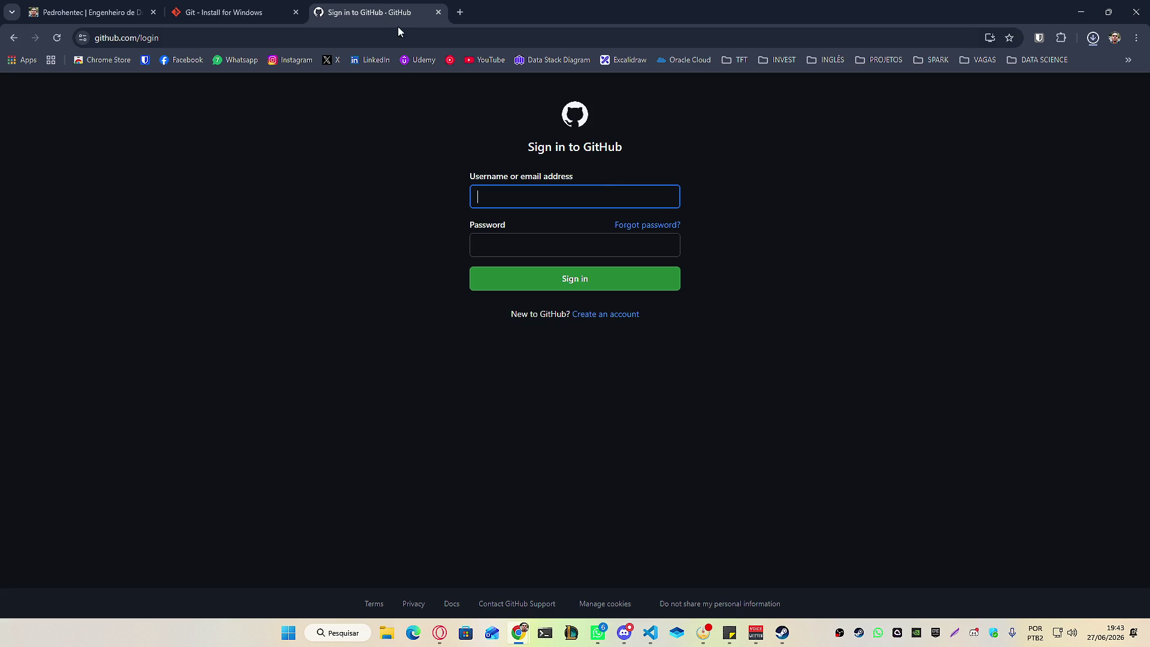
pyautogui.moveTo(395, 13); pyautogui.dragTo(6, 207)
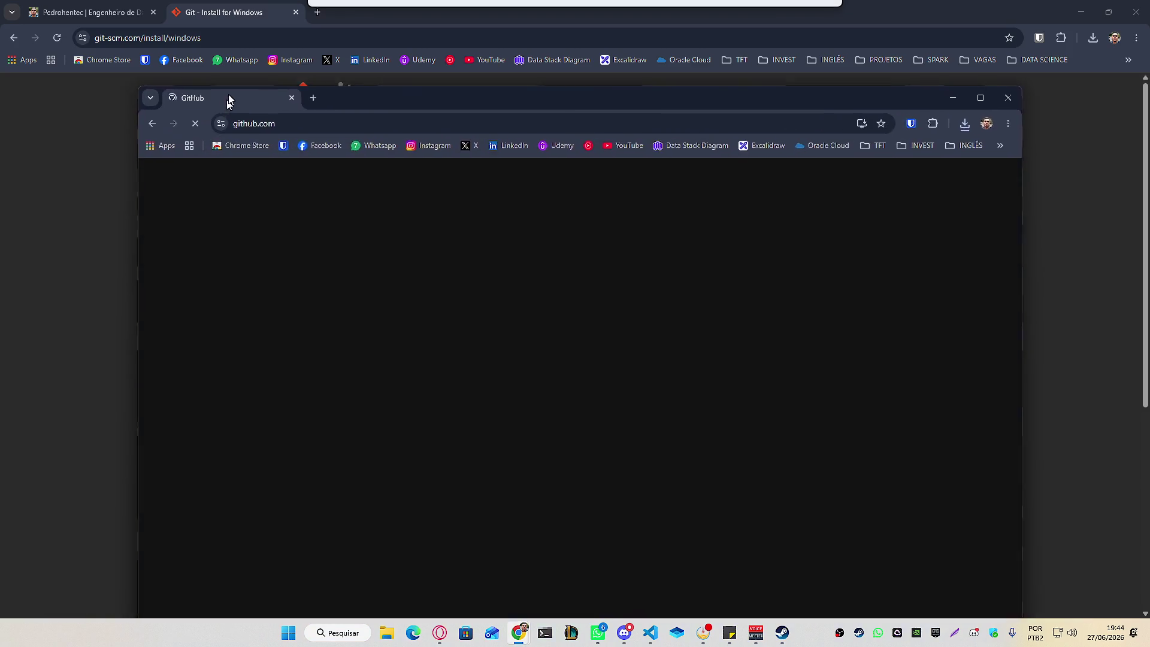
pyautogui.moveTo(225, 98); pyautogui.dragTo(284, 24)
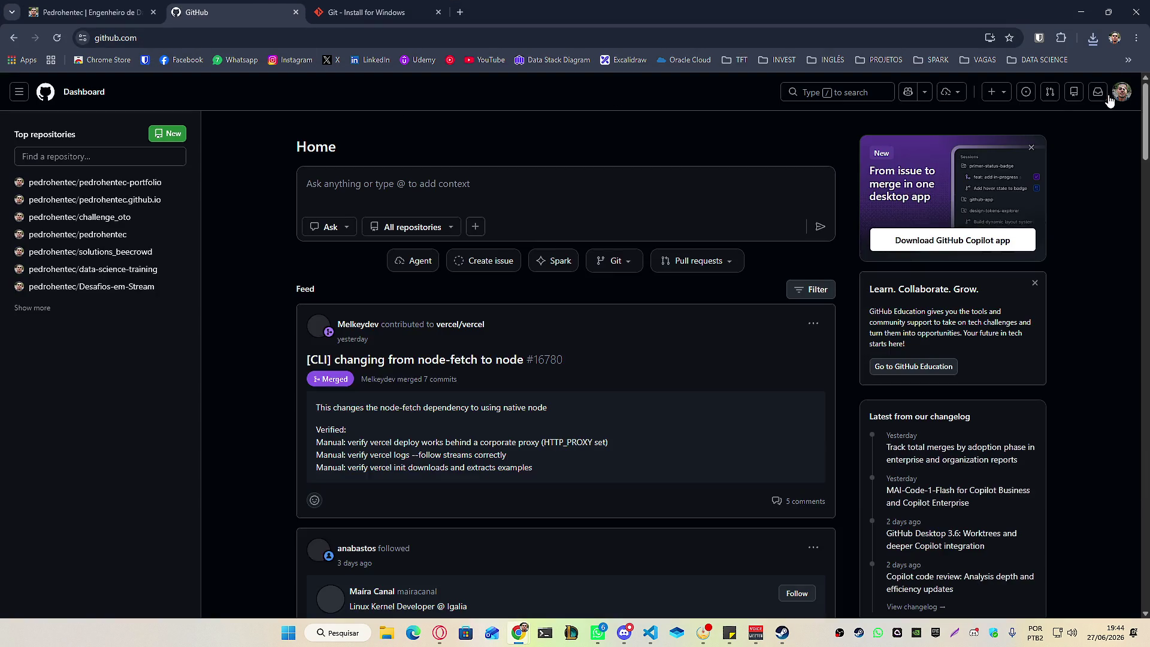
# Go to the profile's Repositories tab and open the pedrohentec-portfolio repository.
pyautogui.click(1121, 92)
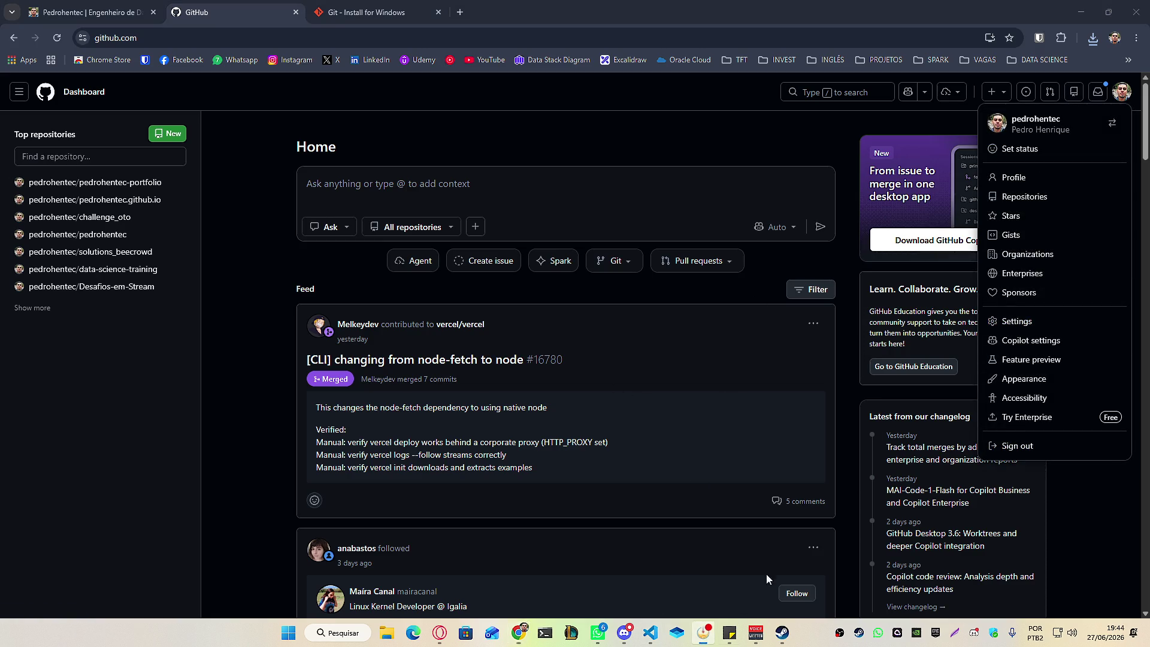
pyautogui.click(1034, 182)
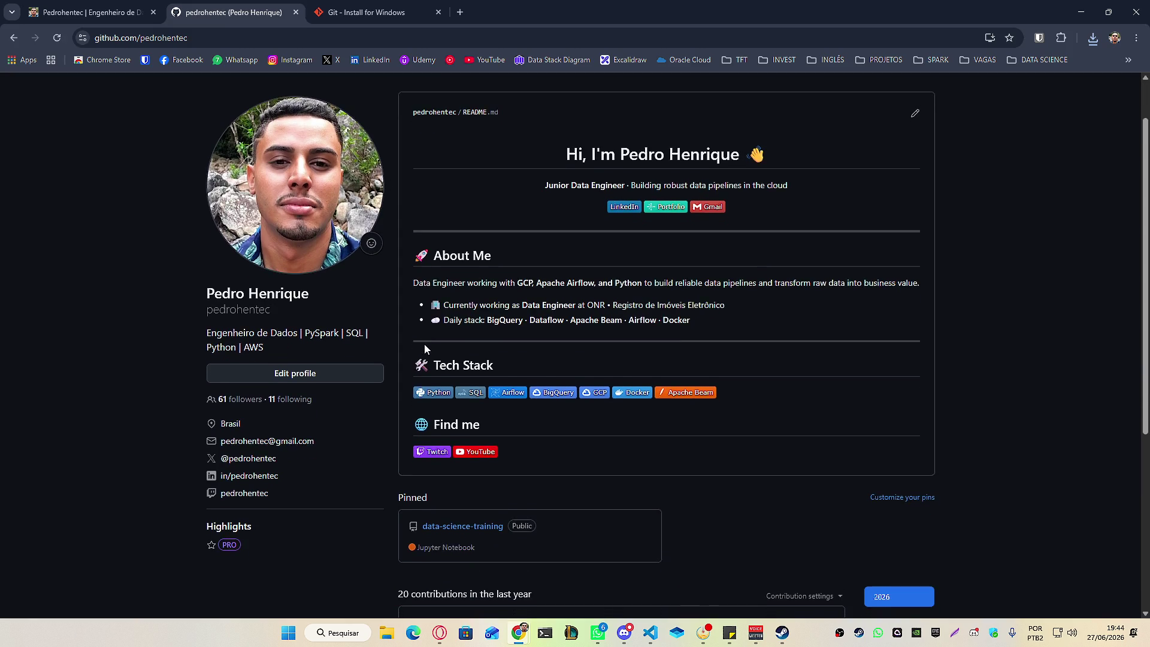
pyautogui.scroll(-5, 426, 343)
pyautogui.scroll(5, 462, 383)
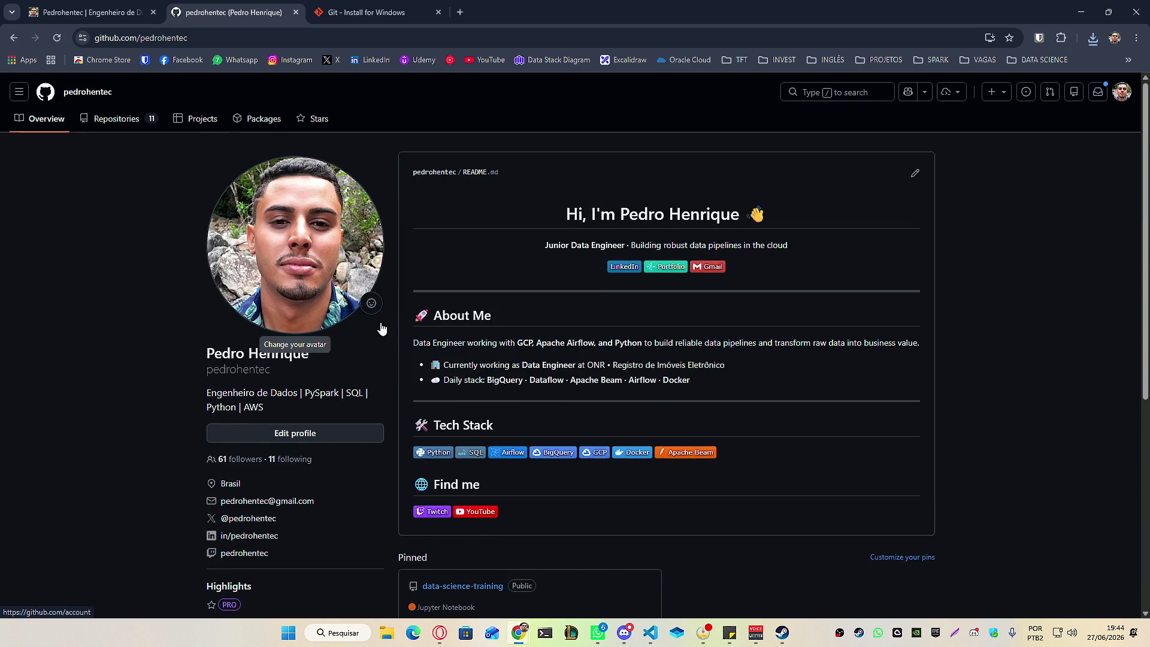
pyautogui.click(114, 118)
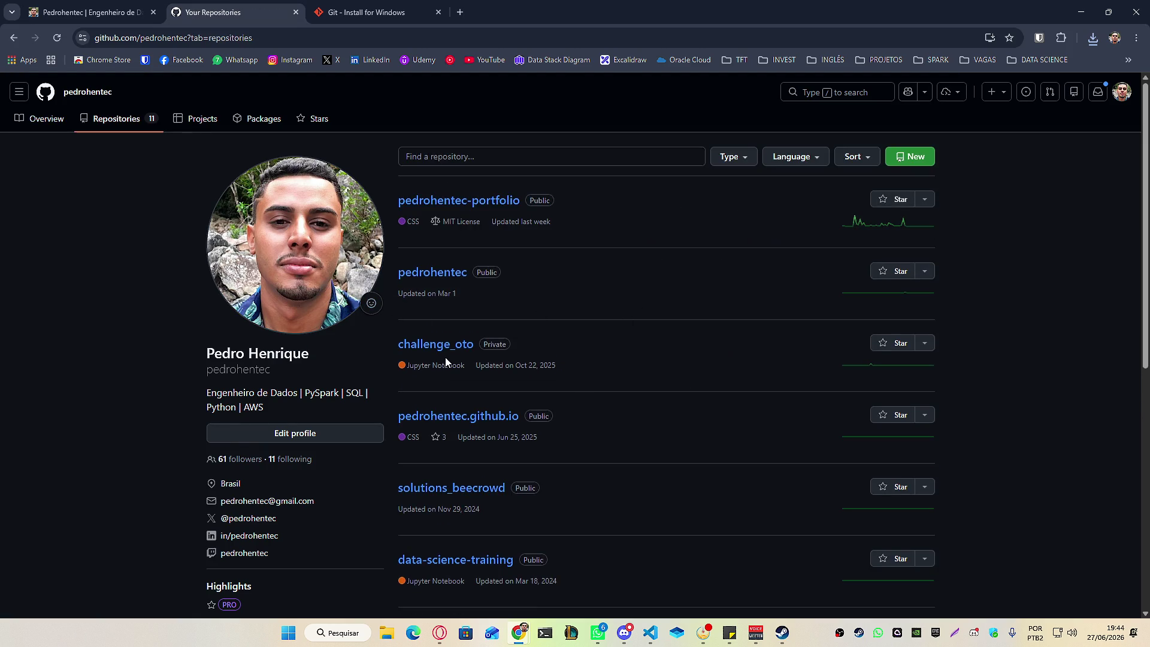
pyautogui.click(473, 203)
# Skim the repository README, then check Chrome's recent downloads for the Git installer.
pyautogui.scroll(-10, 200, 325)
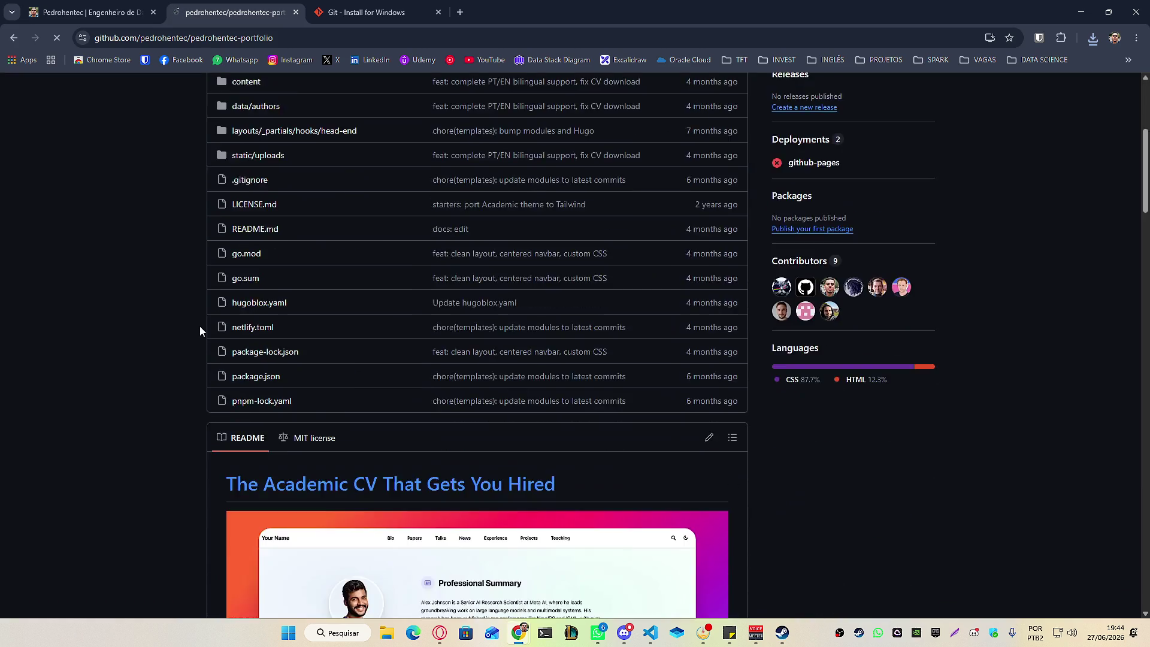
pyautogui.scroll(9, 210, 333)
pyautogui.scroll(-8, 210, 339)
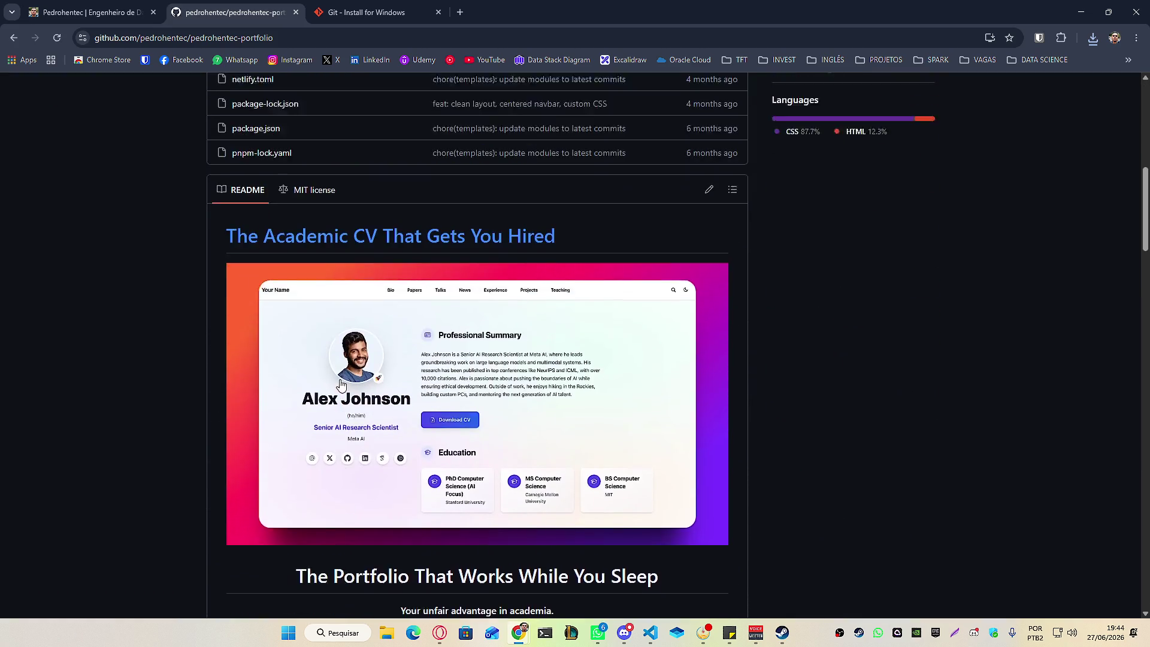
pyautogui.scroll(1, 156, 390)
pyautogui.moveTo(134, 303)
pyautogui.mouseDown()
pyautogui.moveTo(595, 303)
pyautogui.moveTo(297, 322)
pyautogui.moveTo(544, 305)
pyautogui.mouseUp()
pyautogui.click(37, 328)
pyautogui.scroll(-15, 172, 345)
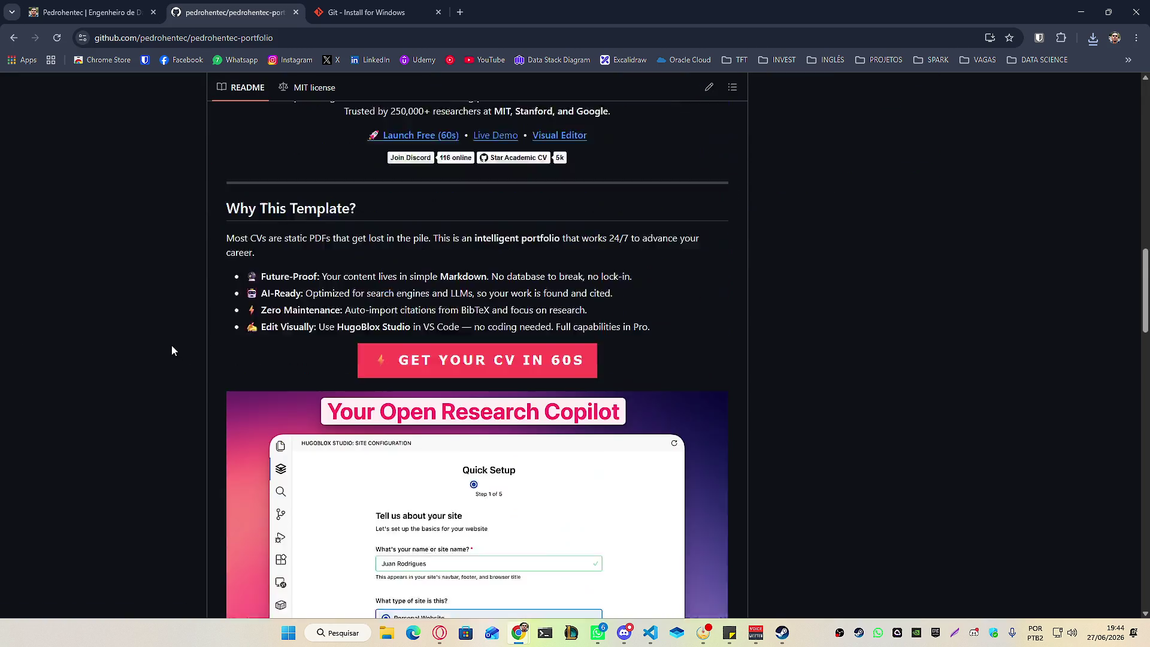
pyautogui.scroll(10, 170, 344)
pyautogui.scroll(15, 170, 344)
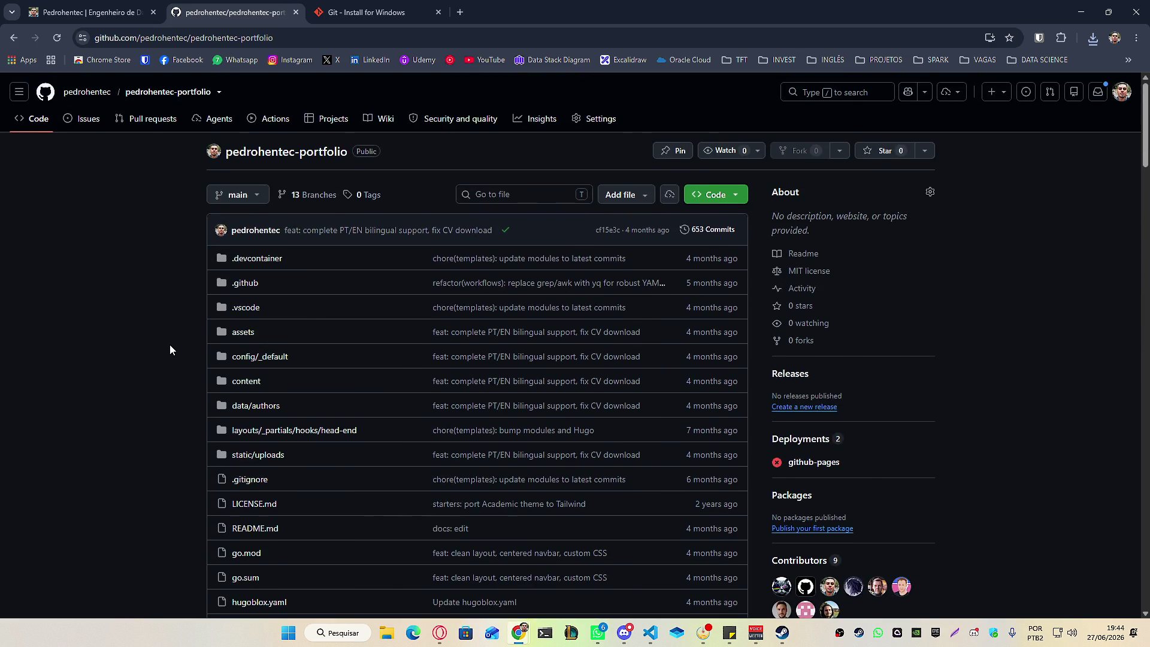
pyautogui.click(1092, 40)
pyautogui.click(704, 106)
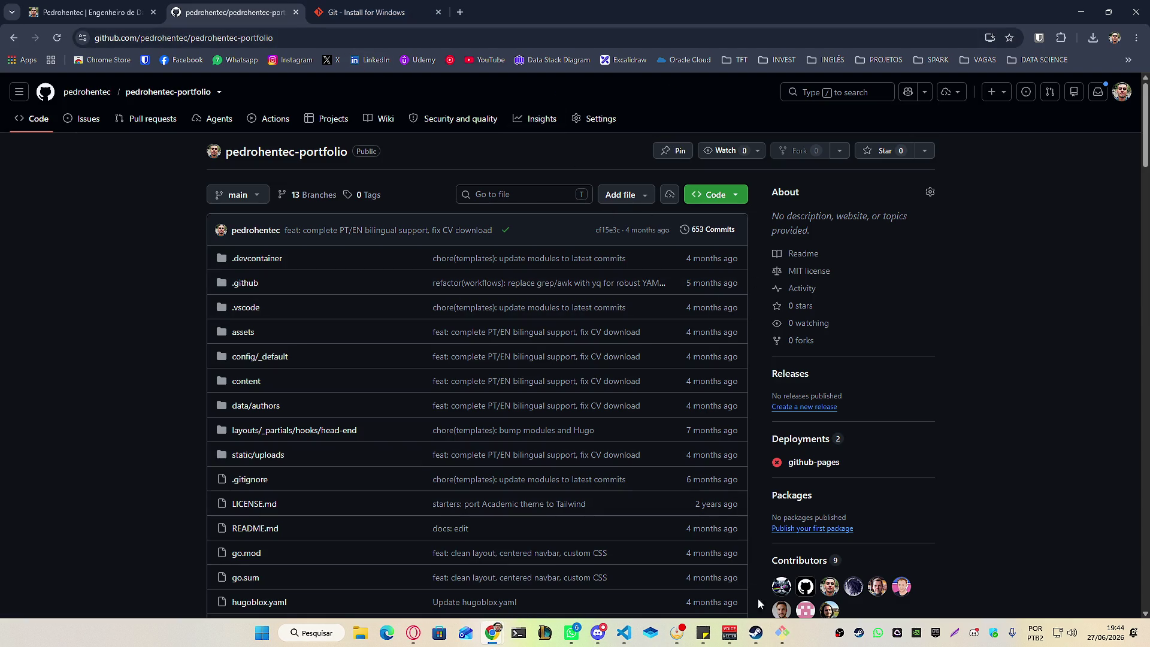
# Accept the Git license and keep the default folder, components, Vim editor, branch name and PATH.
pyautogui.click(668, 431)
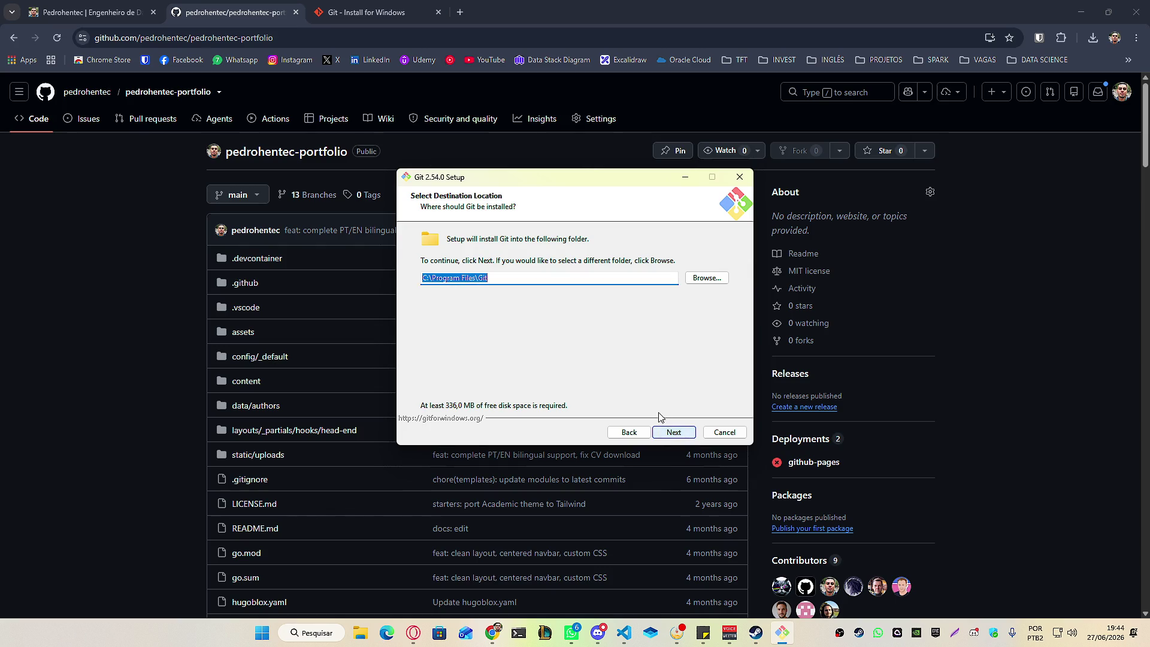
pyautogui.click(688, 434)
pyautogui.click(689, 434)
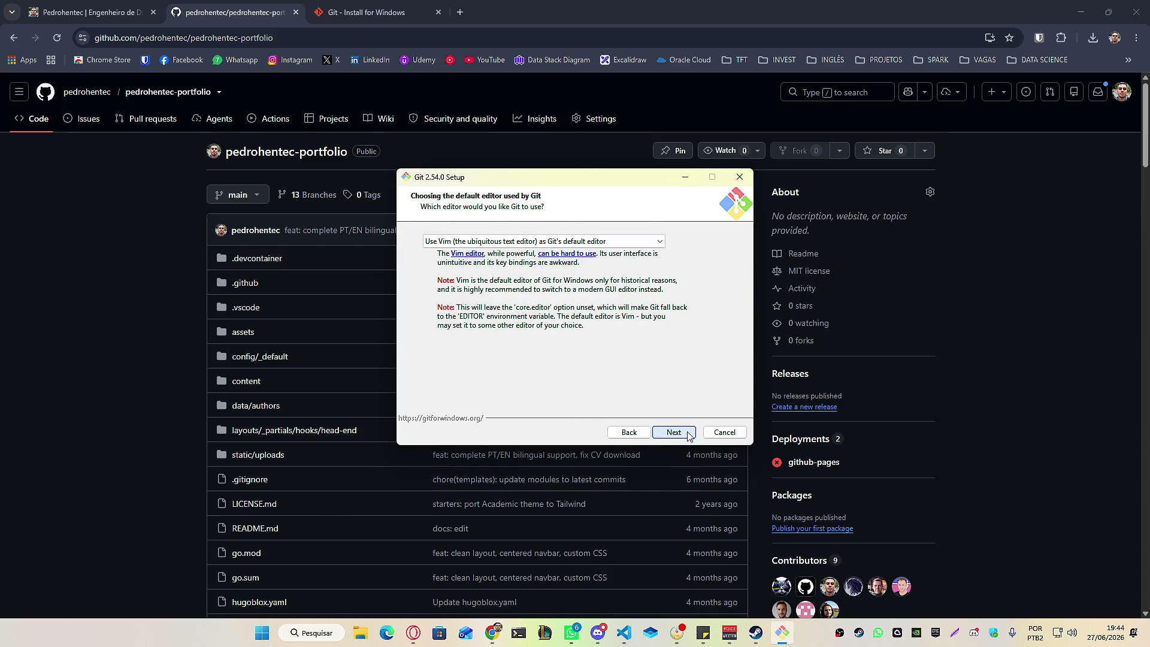
pyautogui.click(689, 434)
pyautogui.click(688, 434)
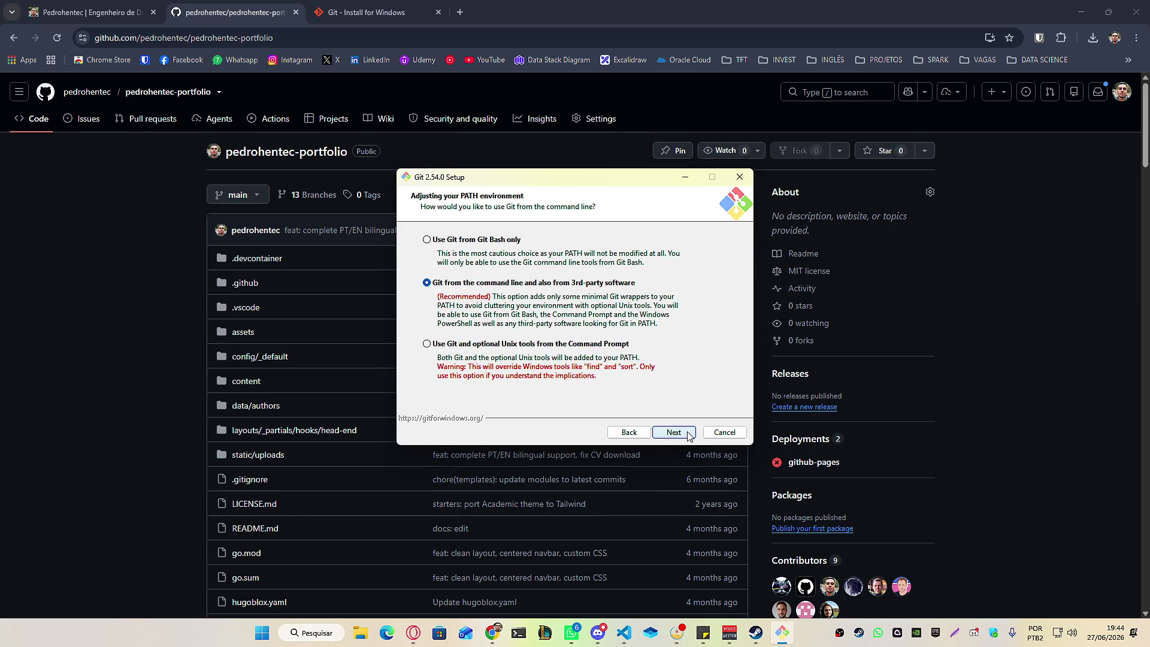
pyautogui.click(688, 433)
# Keep the default SSH, HTTPS, line-ending, MinTTY and pull settings, install, and detach the GitHub tab.
pyautogui.click(688, 433)
pyautogui.click(689, 433)
pyautogui.click(689, 434)
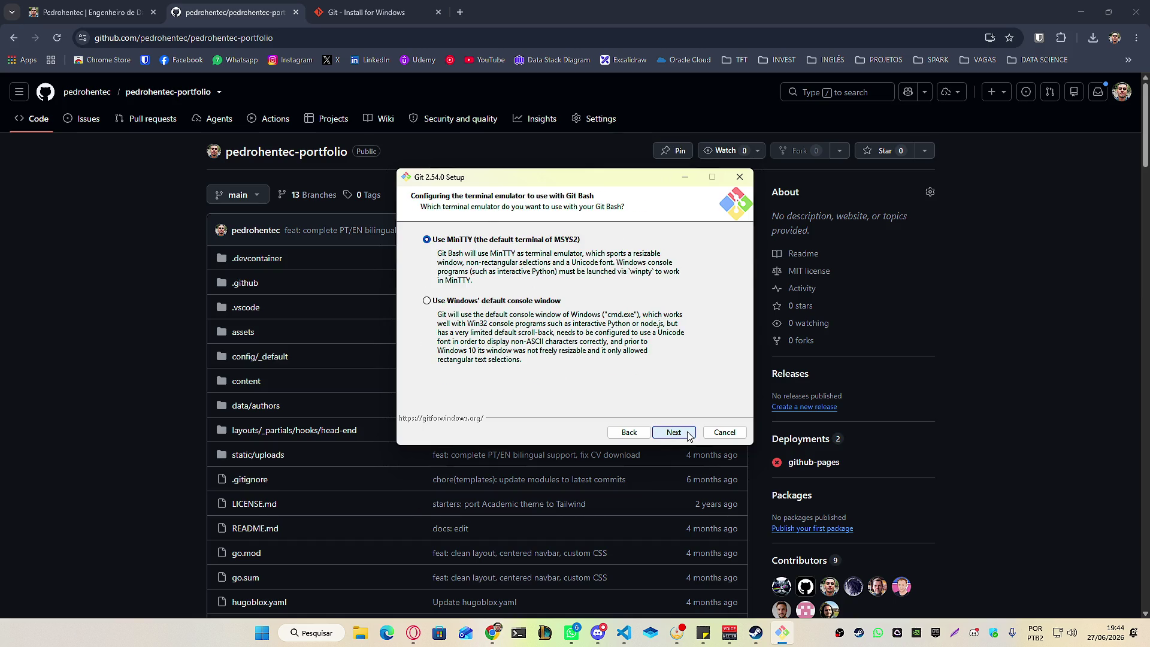
pyautogui.click(688, 434)
pyautogui.click(688, 433)
pyautogui.click(687, 434)
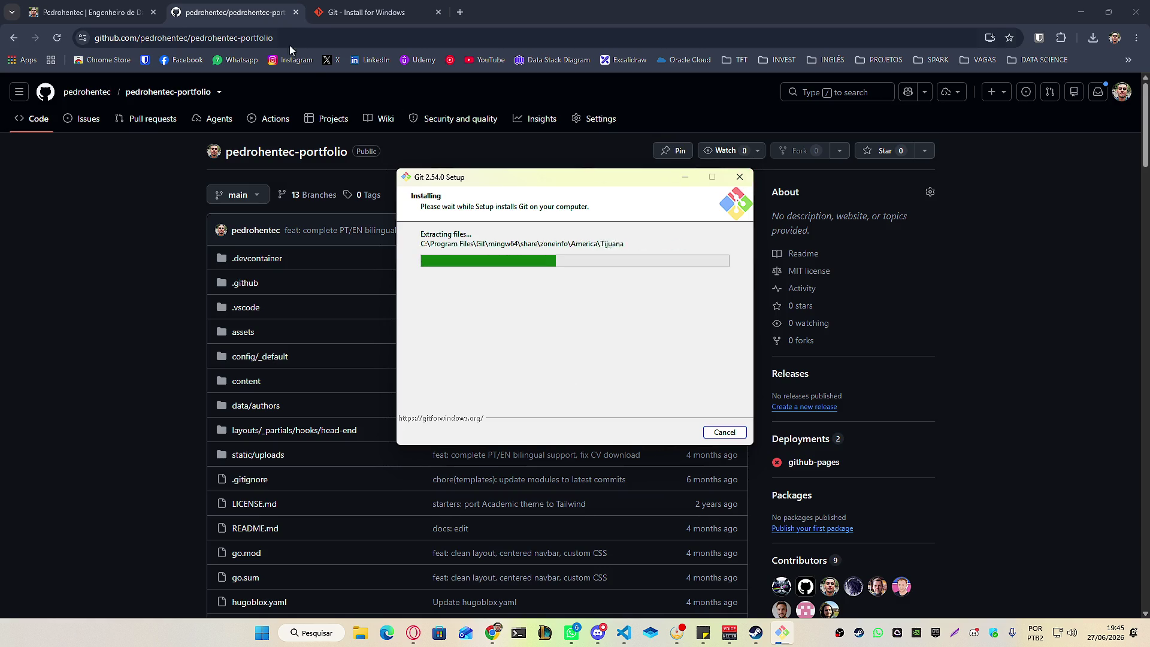
pyautogui.moveTo(234, 12); pyautogui.dragTo(0, 90)
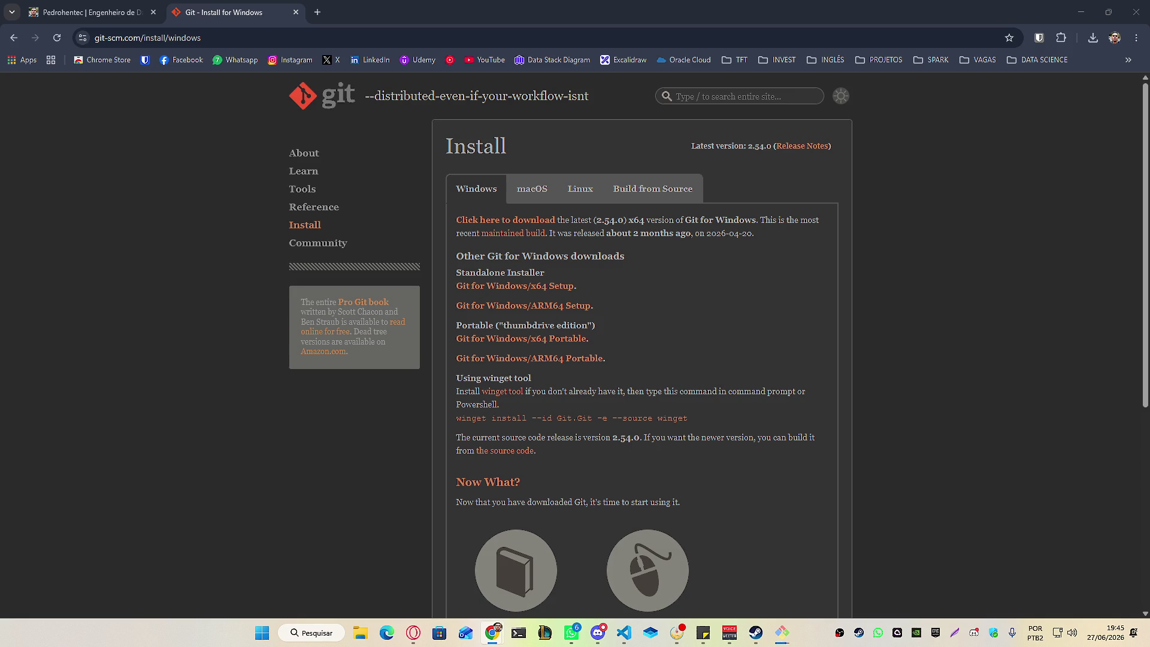
# Close the git-scm download tab and nudge the Git Setup window to the right.
pyautogui.hotkey('ctrl', 'w')
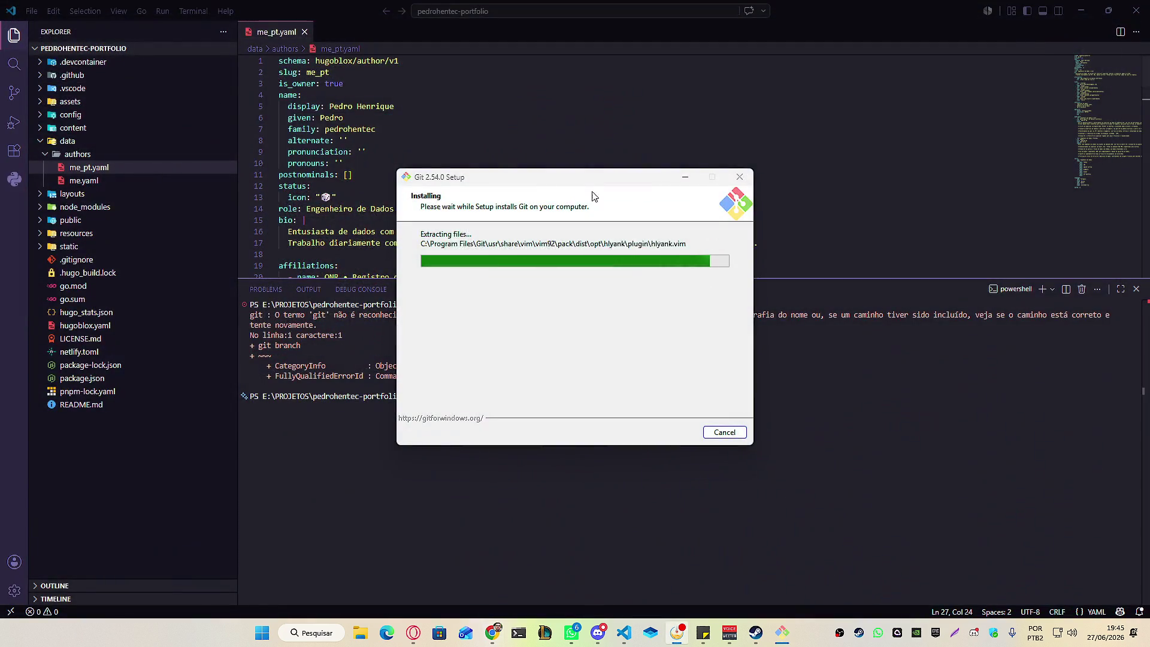
pyautogui.moveTo(577, 180); pyautogui.dragTo(642, 175)
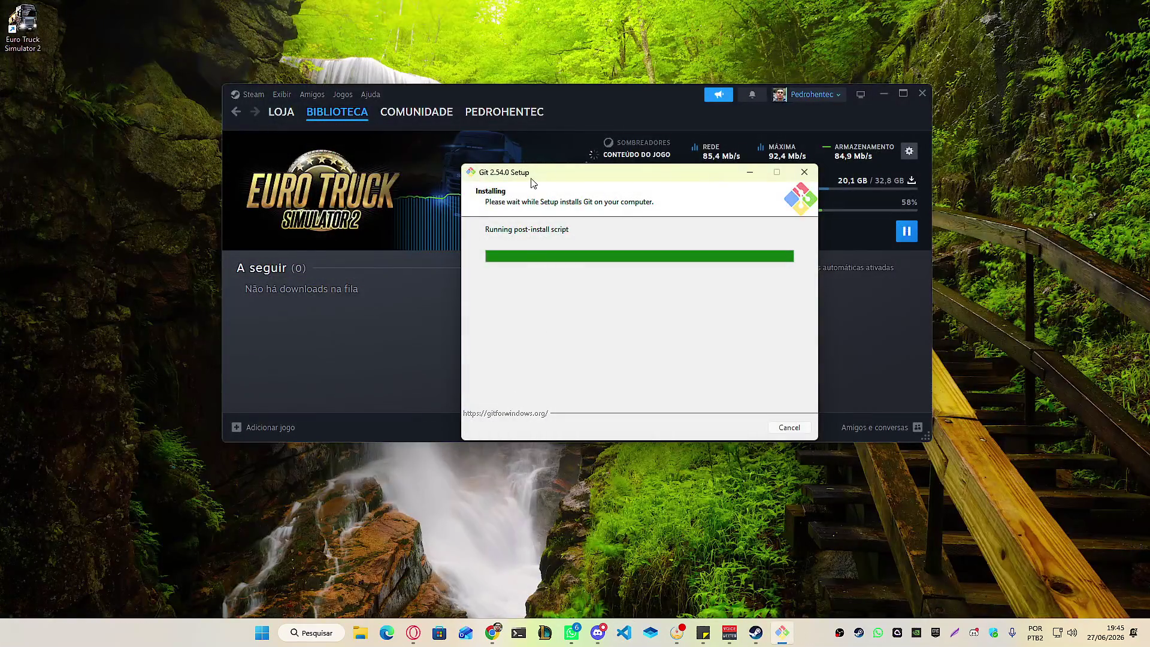
# Uncheck View Release Notes and finish the Git Setup Wizard.
pyautogui.click(676, 340)
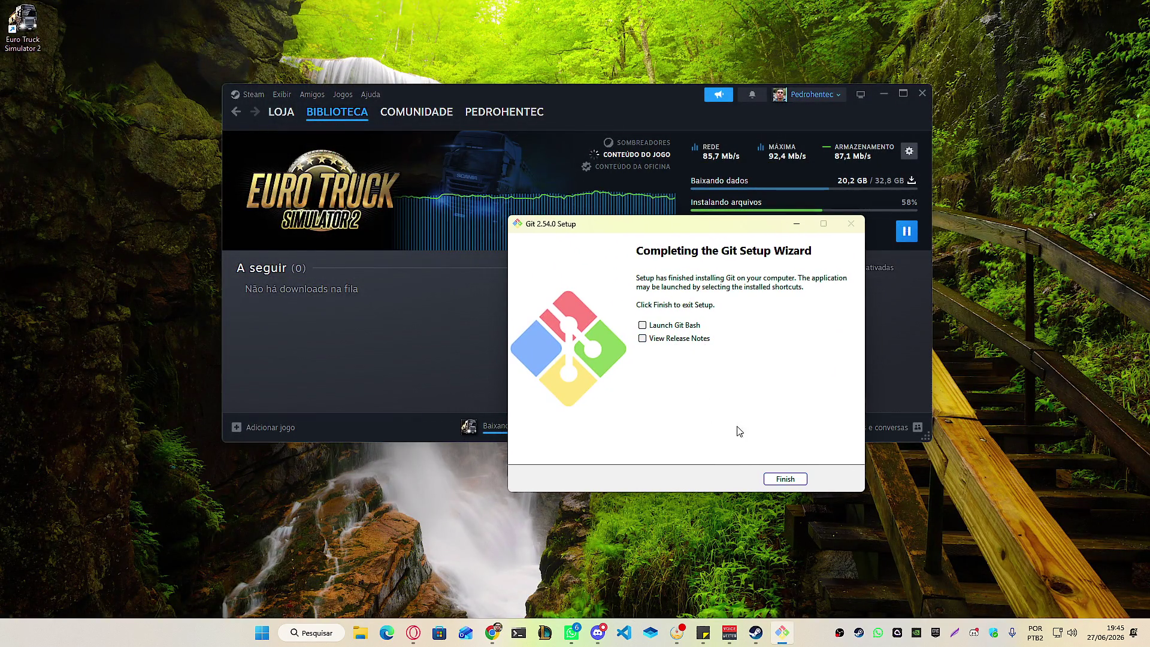
pyautogui.click(777, 482)
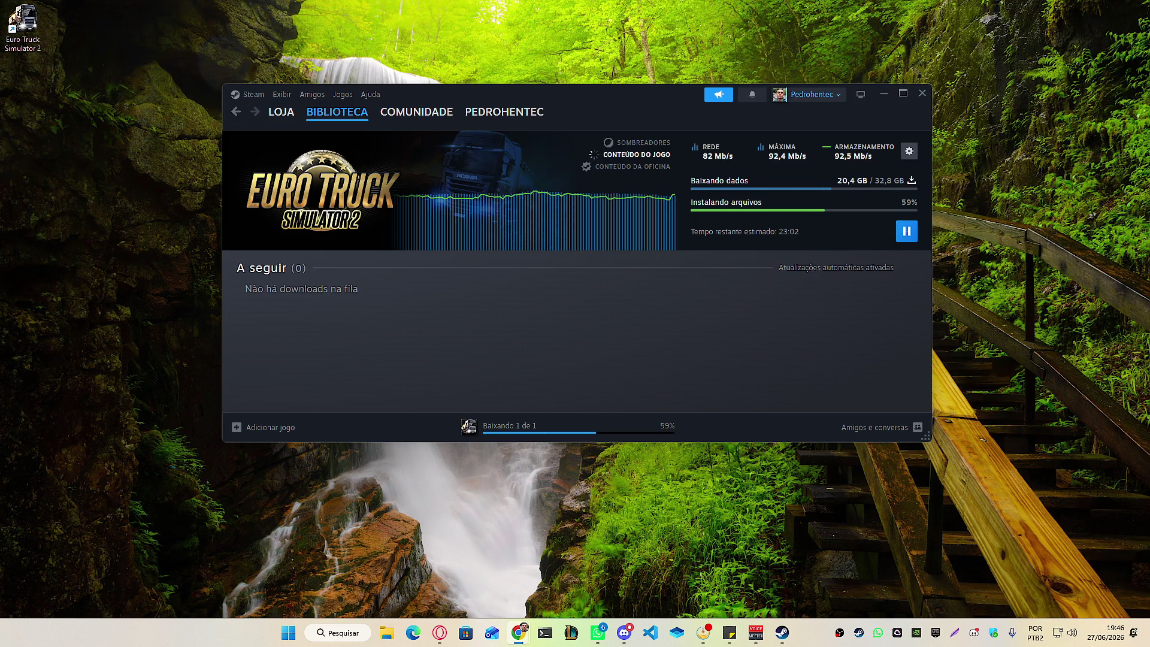
# Switch from Steam's downloads page to the Chrome window showing LinkedIn.
pyautogui.hotkey('alt', 'Tab')
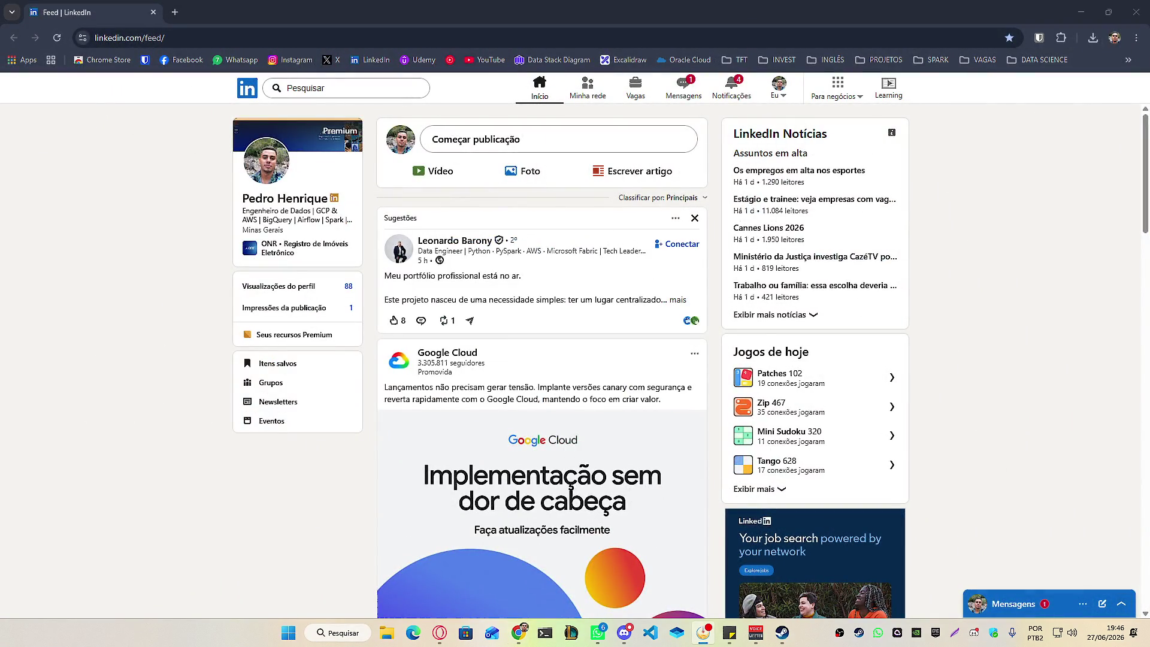
# Expand a suggested LinkedIn post and open its portfolio link in a new tab.
pyautogui.click(674, 300)
pyautogui.rightClick(447, 492)
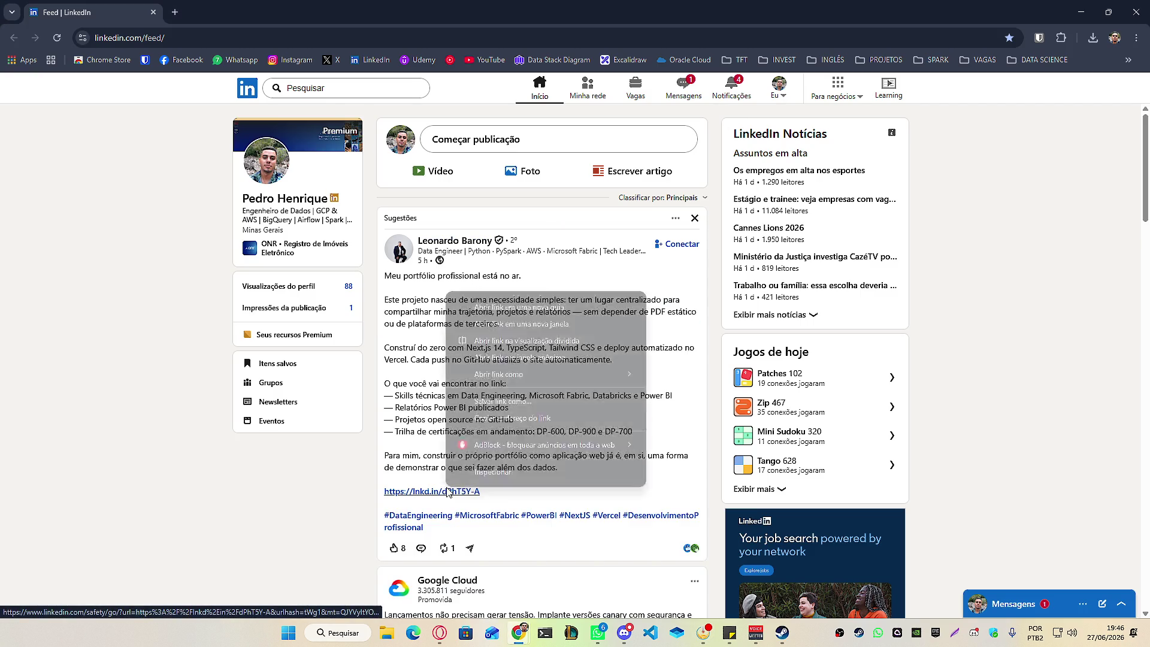
pyautogui.click(527, 307)
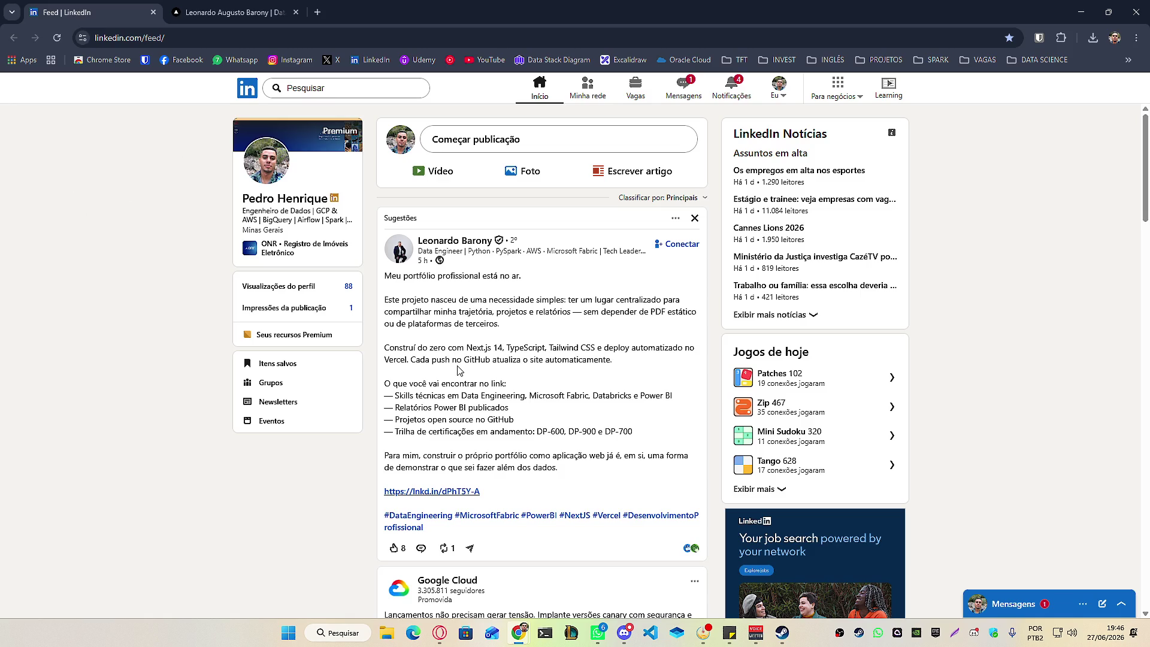
pyautogui.click(234, 12)
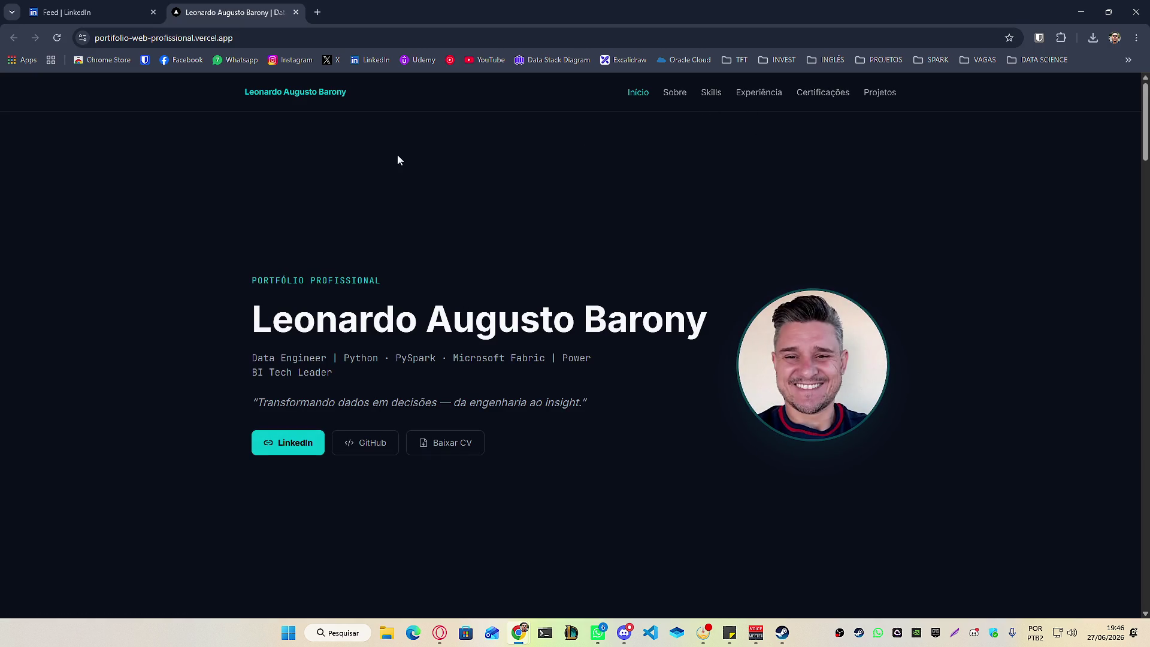
# Back on the LinkedIn feed, type the data engineer's first name into search.
pyautogui.hotkey('ctrl', 'Tab')
pyautogui.scroll(-5, 222, 354)
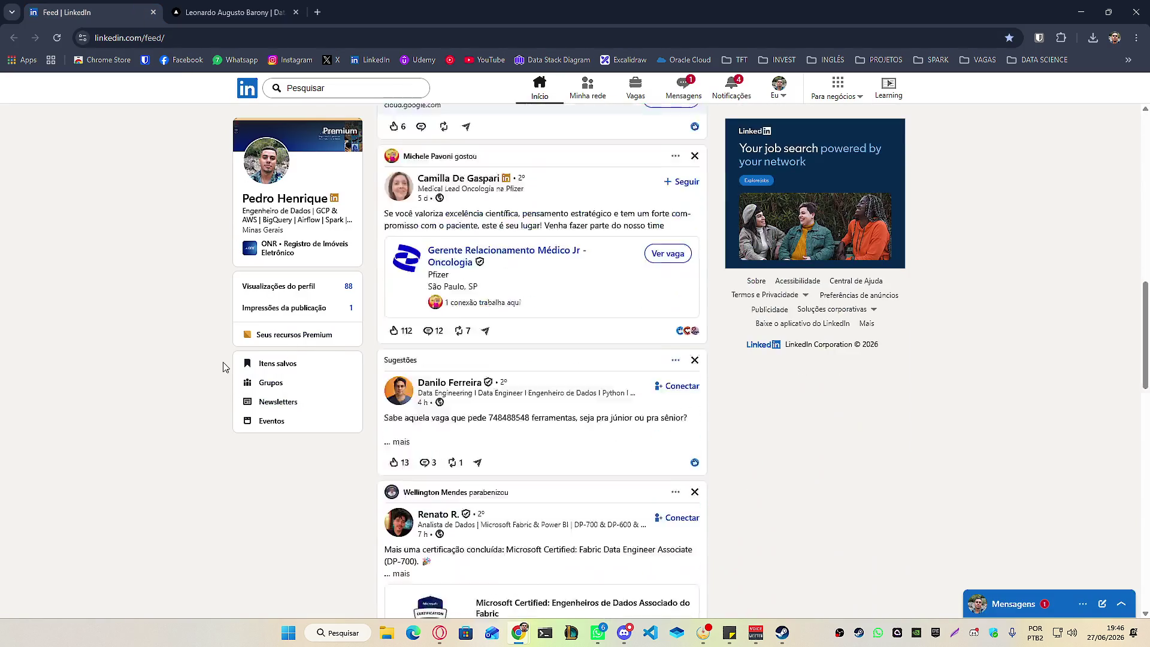
pyautogui.scroll(7, 215, 348)
pyautogui.scroll(-20, 218, 335)
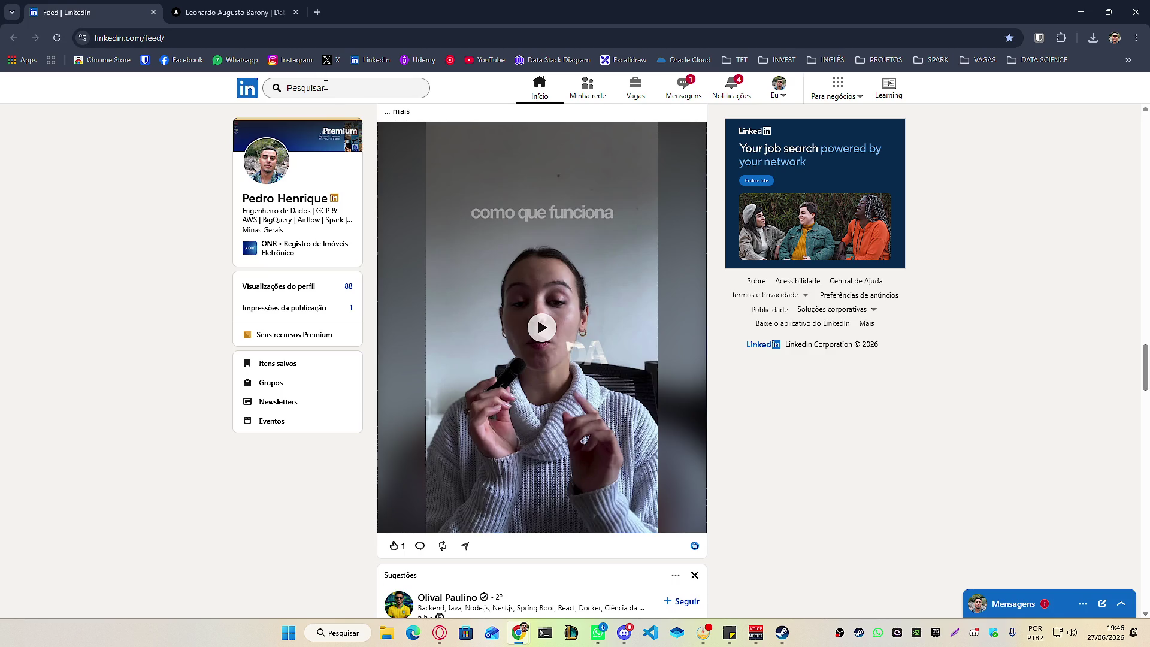
pyautogui.click(326, 86)
pyautogui.write('ariel')
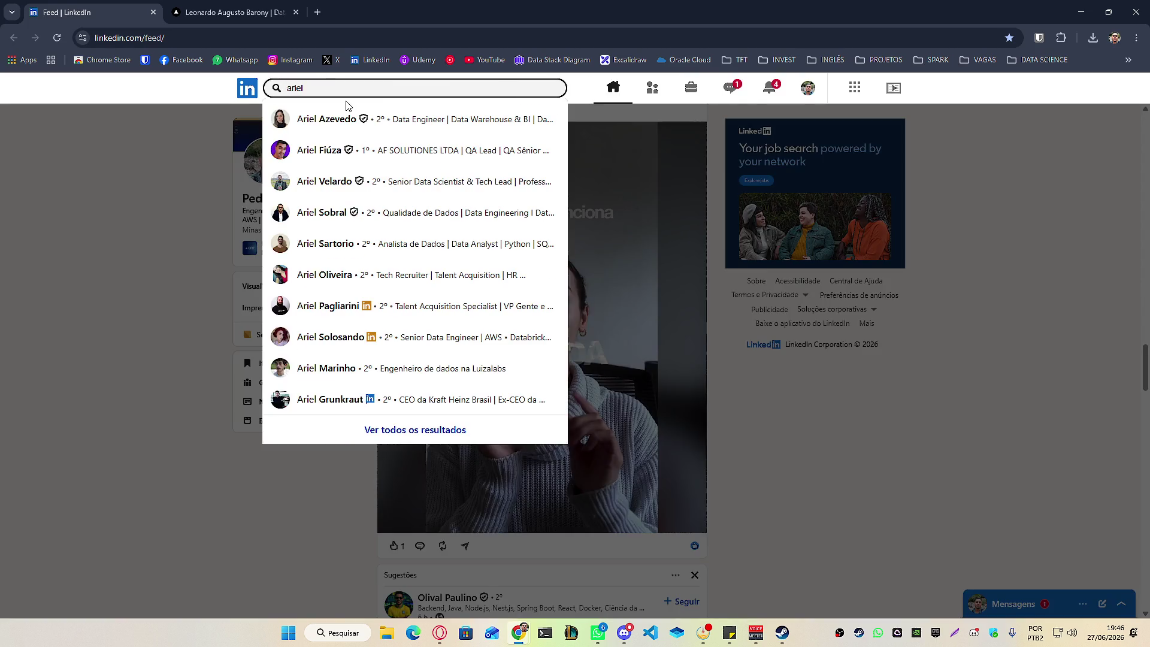
# Open the data engineer's profile, her latest portfolio post, and its portfolio link.
pyautogui.click(286, 118)
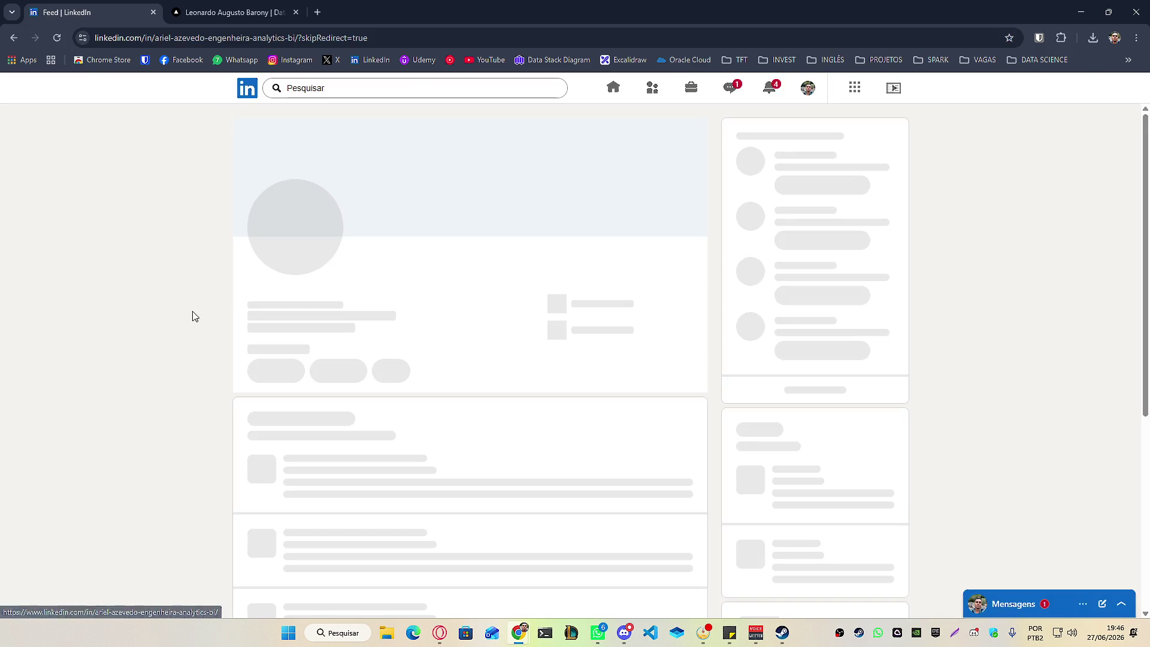
pyautogui.scroll(-10, 231, 287)
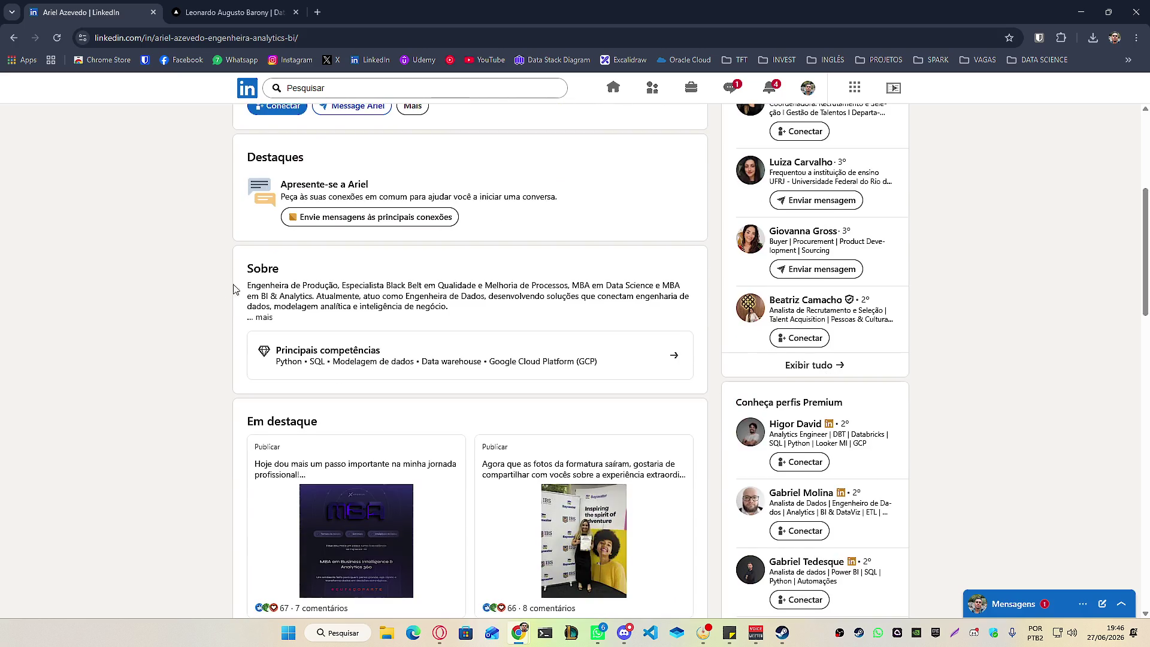
pyautogui.scroll(4, 395, 347)
pyautogui.scroll(-5, 386, 359)
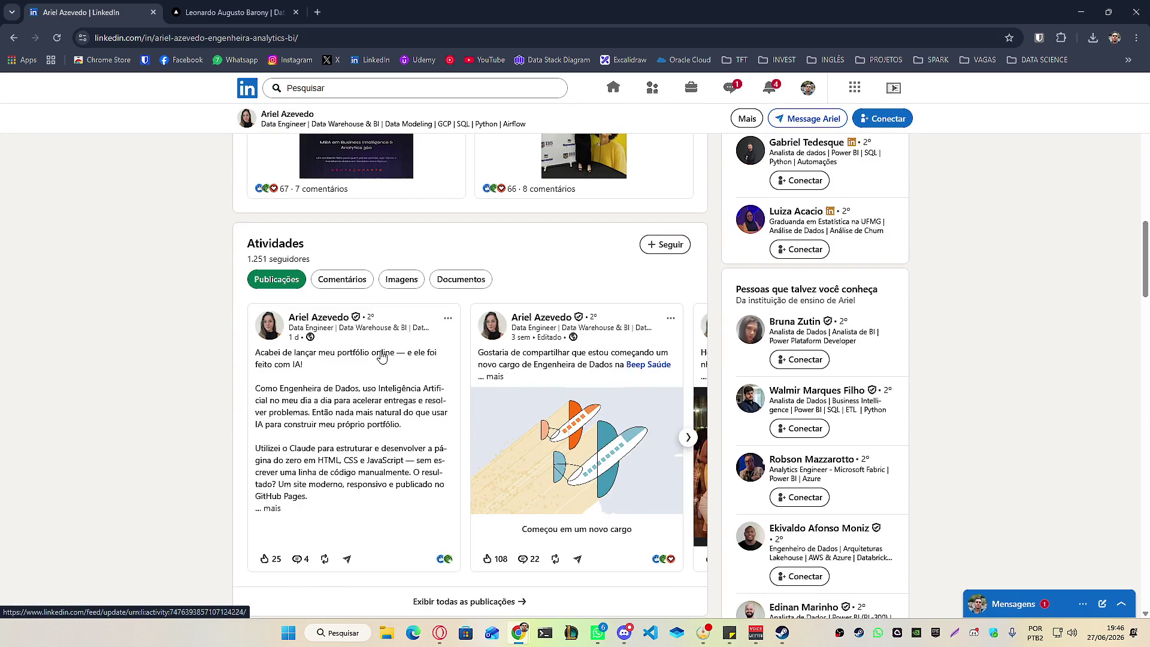
pyautogui.click(378, 445)
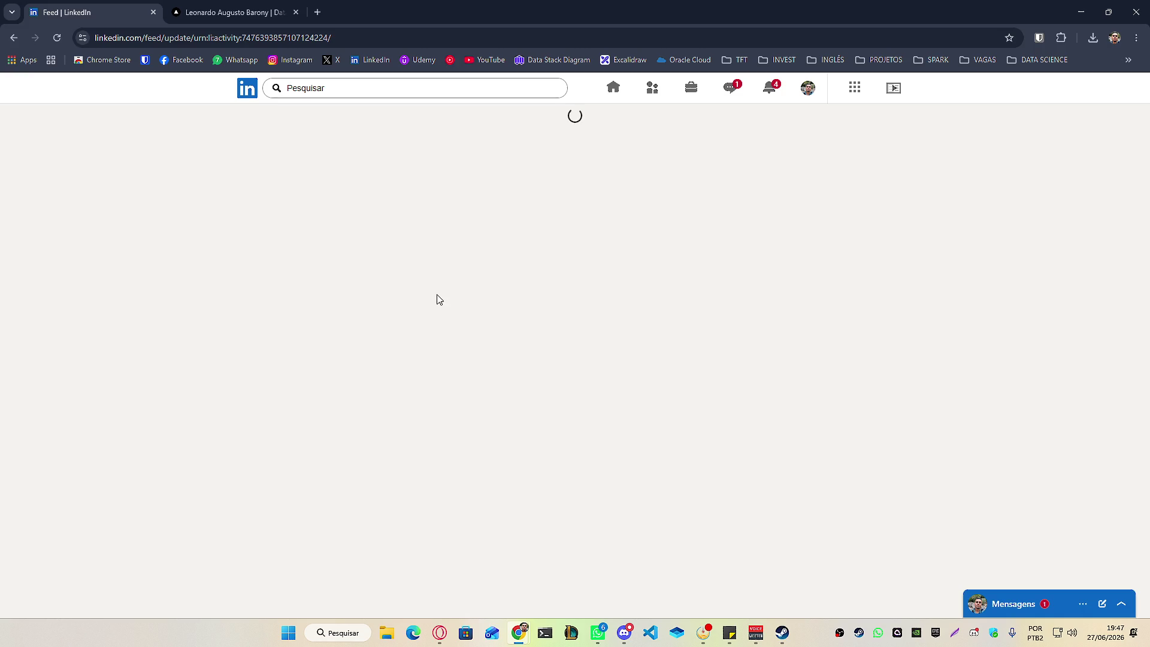
pyautogui.click(497, 359)
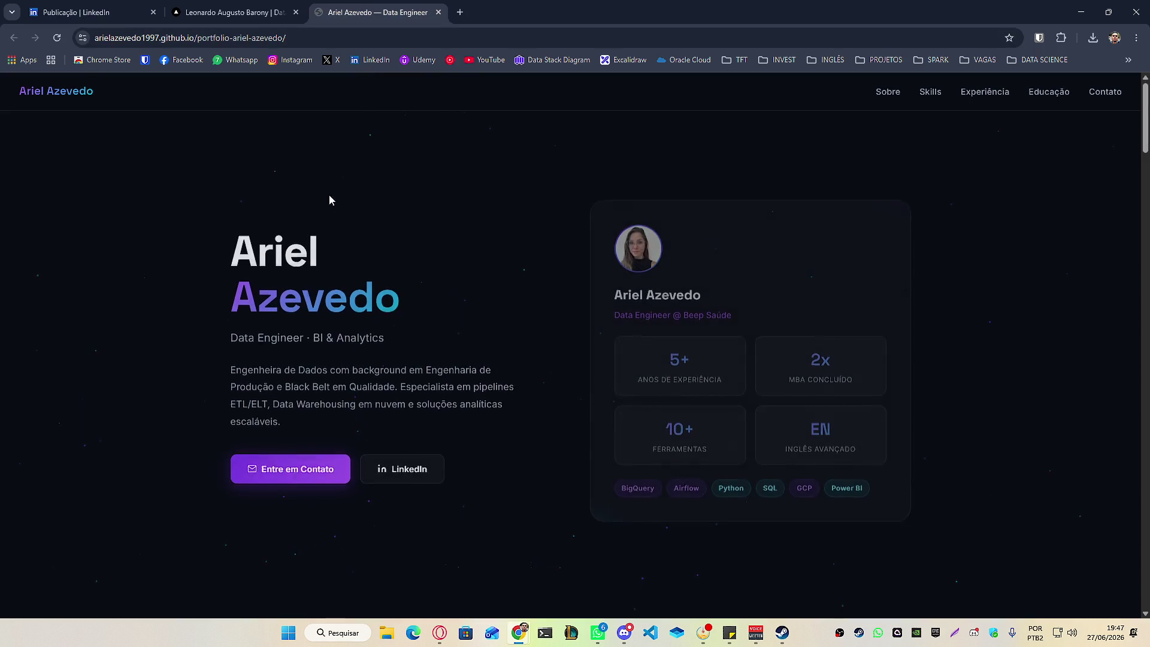
# Compare the two portfolio sites side by side, scrolling through each.
pyautogui.click(239, 7)
pyautogui.click(347, 6)
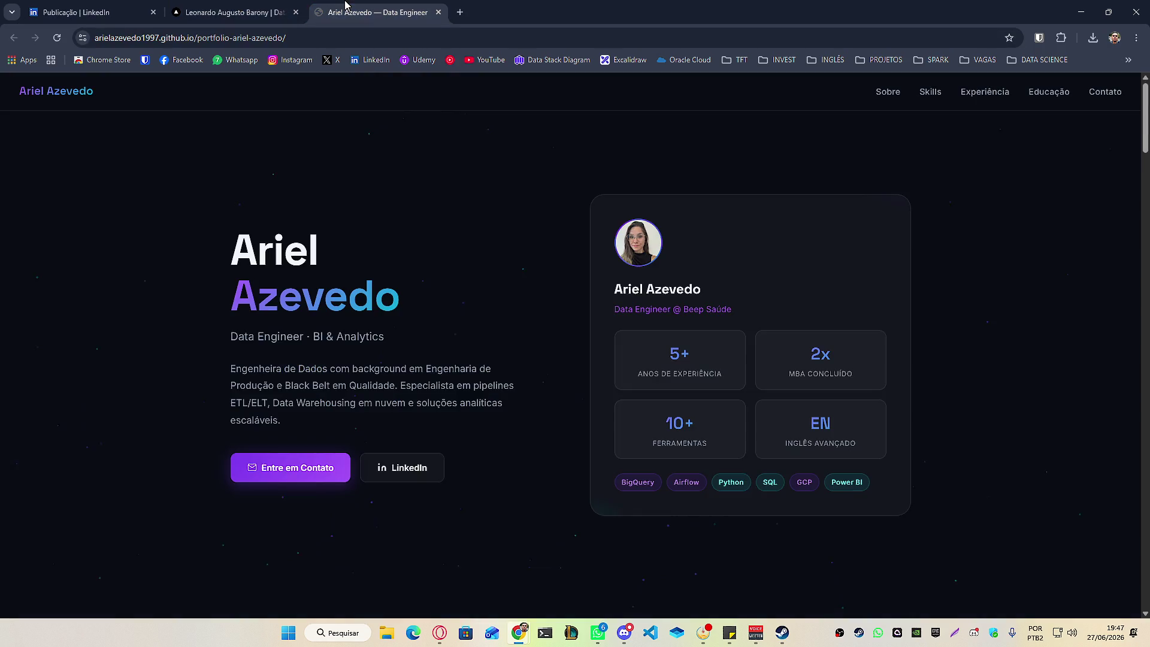
pyautogui.click(253, 7)
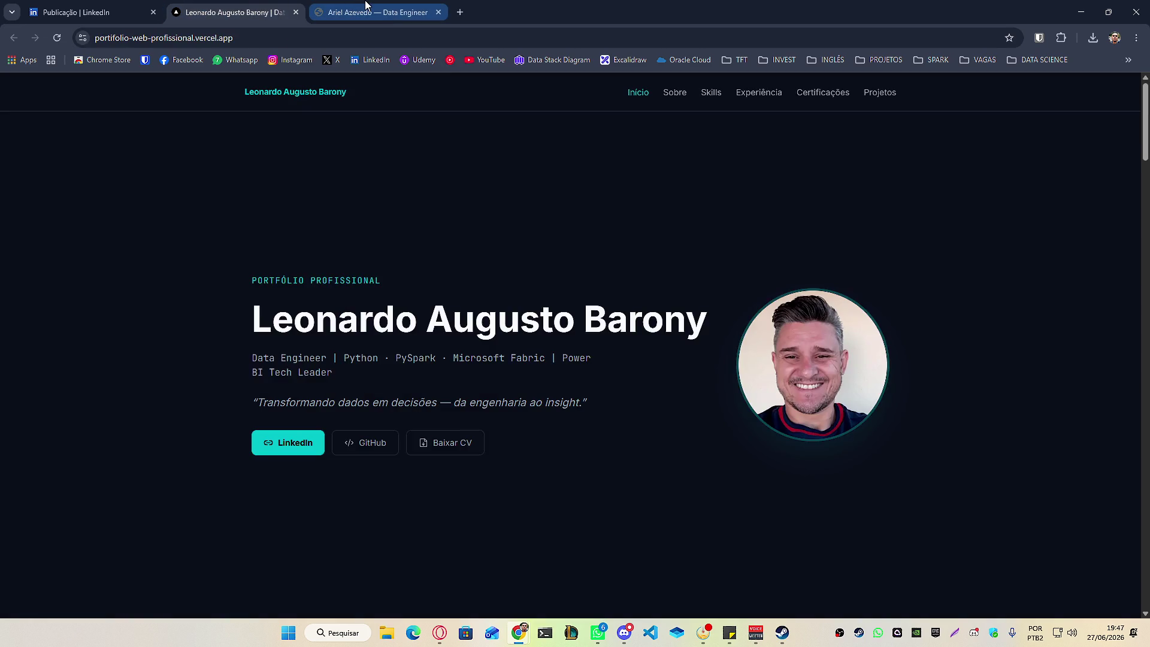
pyautogui.click(367, 7)
pyautogui.click(258, 12)
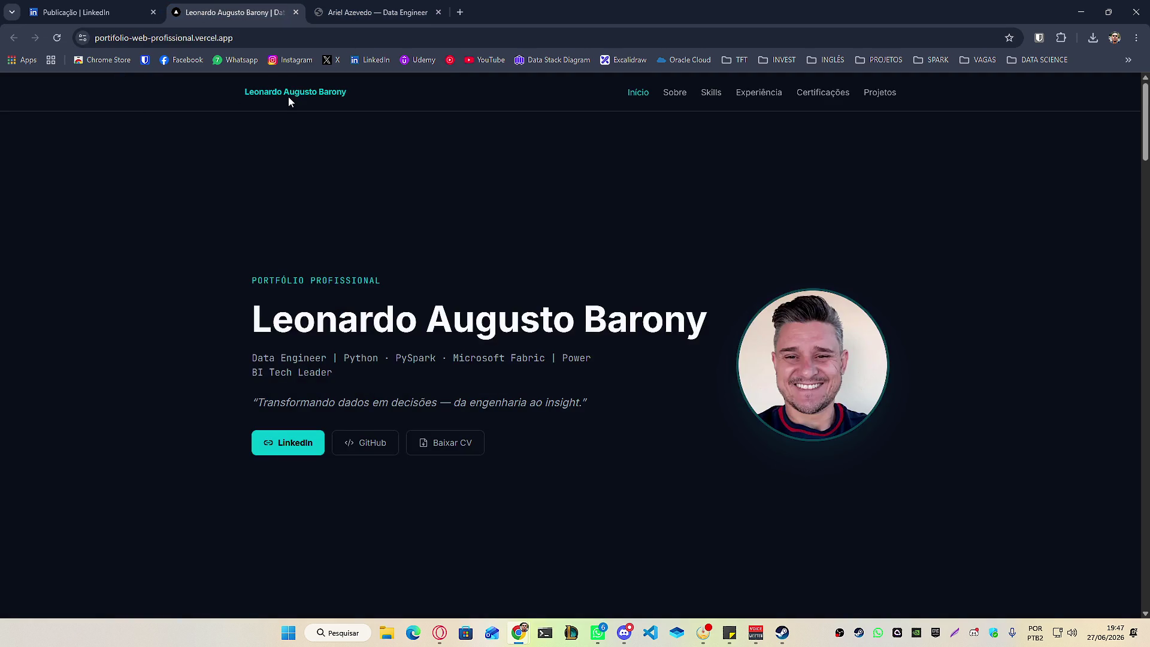
pyautogui.click(372, 12)
pyautogui.click(240, 12)
pyautogui.click(372, 12)
pyautogui.scroll(-5, 368, 318)
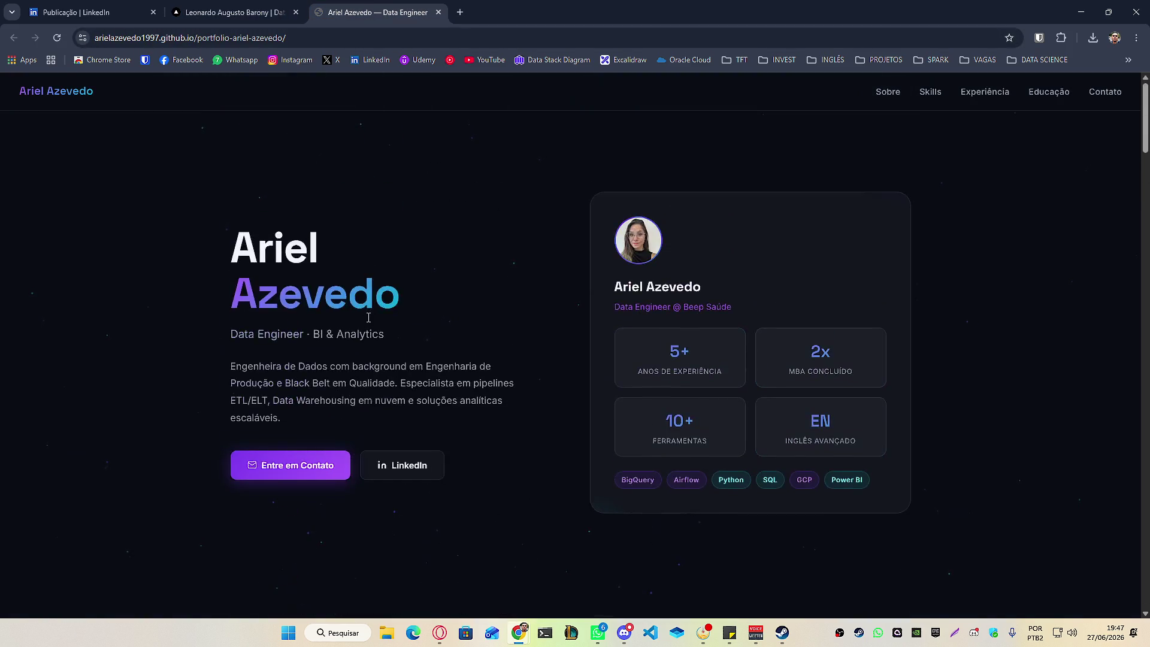
pyautogui.click(239, 12)
pyautogui.scroll(-5, 394, 387)
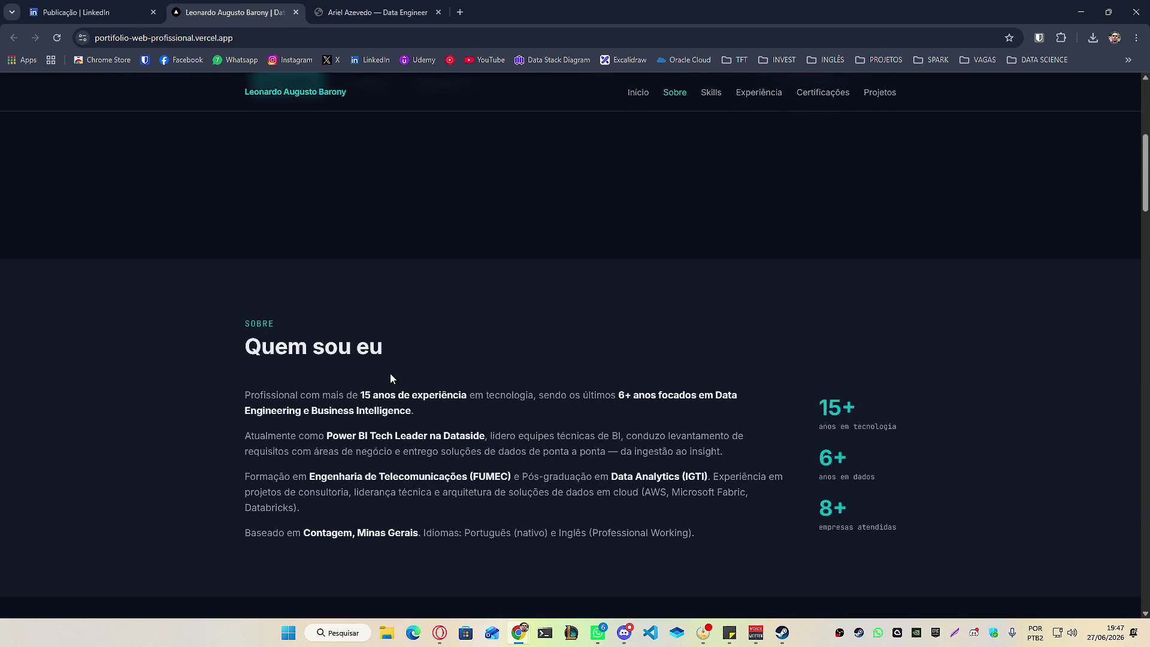
pyautogui.scroll(-5, 304, 325)
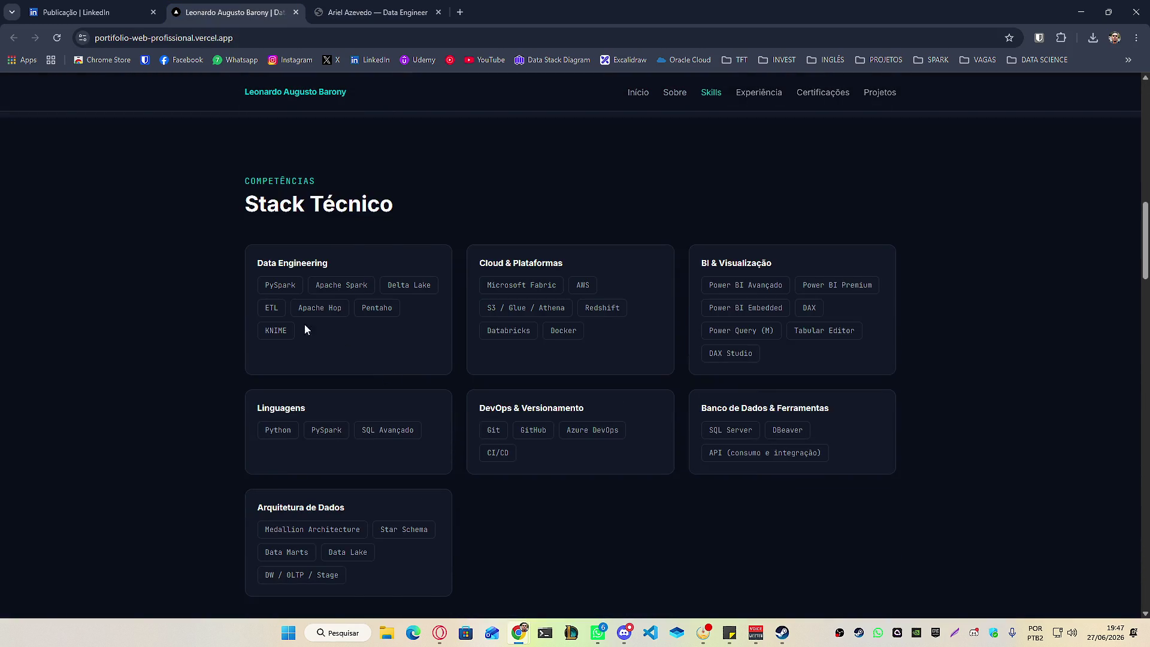
# Close both portfolio tabs, leaving the LinkedIn feed.
pyautogui.middleClick(221, 2)
pyautogui.middleClick(221, 2)
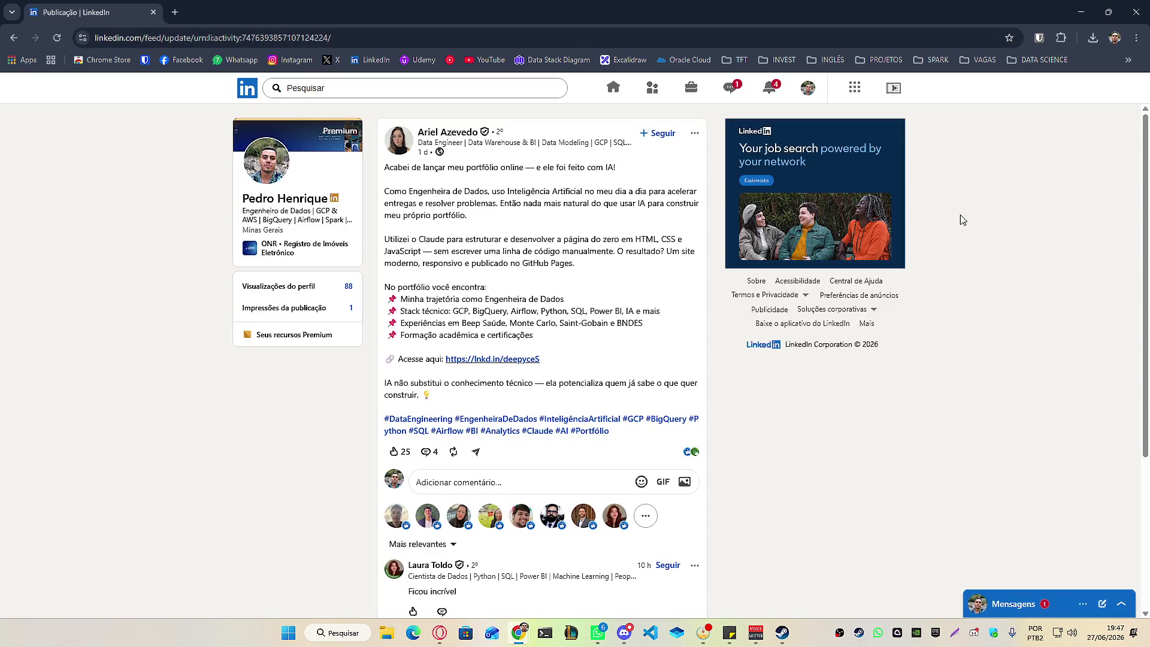
pyautogui.scroll(-2, 749, 167)
# Browse the home feed, Notificações and Para negócios, then open your own profile.
pyautogui.click(613, 87)
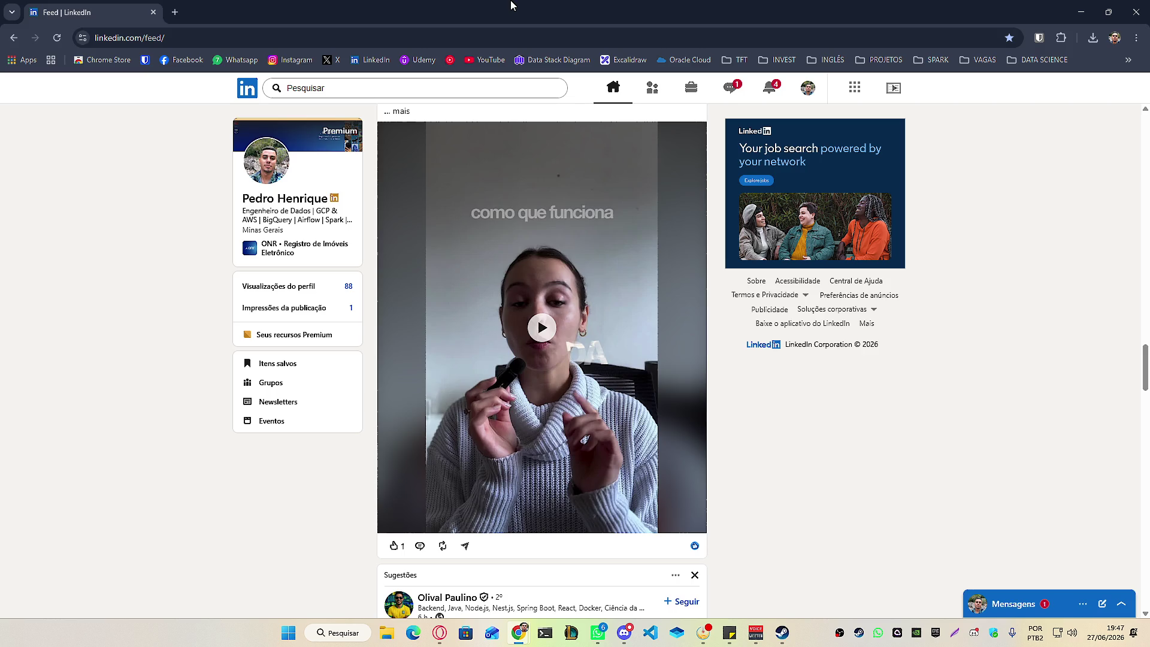
pyautogui.scroll(-12, 713, 419)
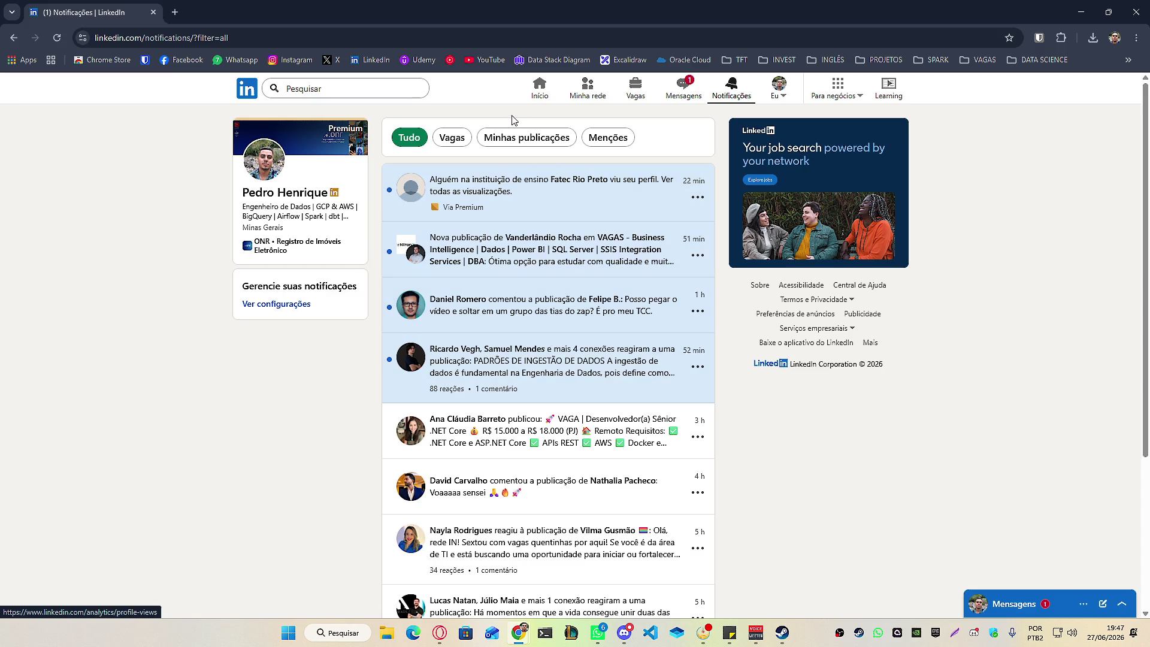
pyautogui.click(539, 85)
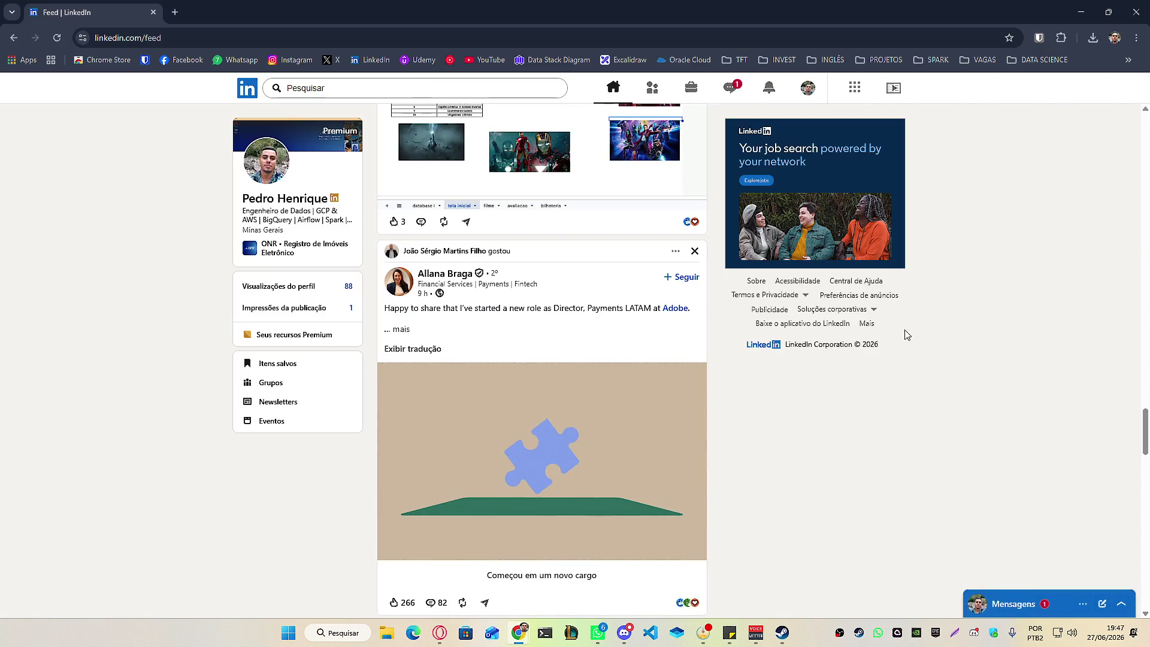
pyautogui.scroll(-8, 904, 334)
pyautogui.scroll(-5, 799, 373)
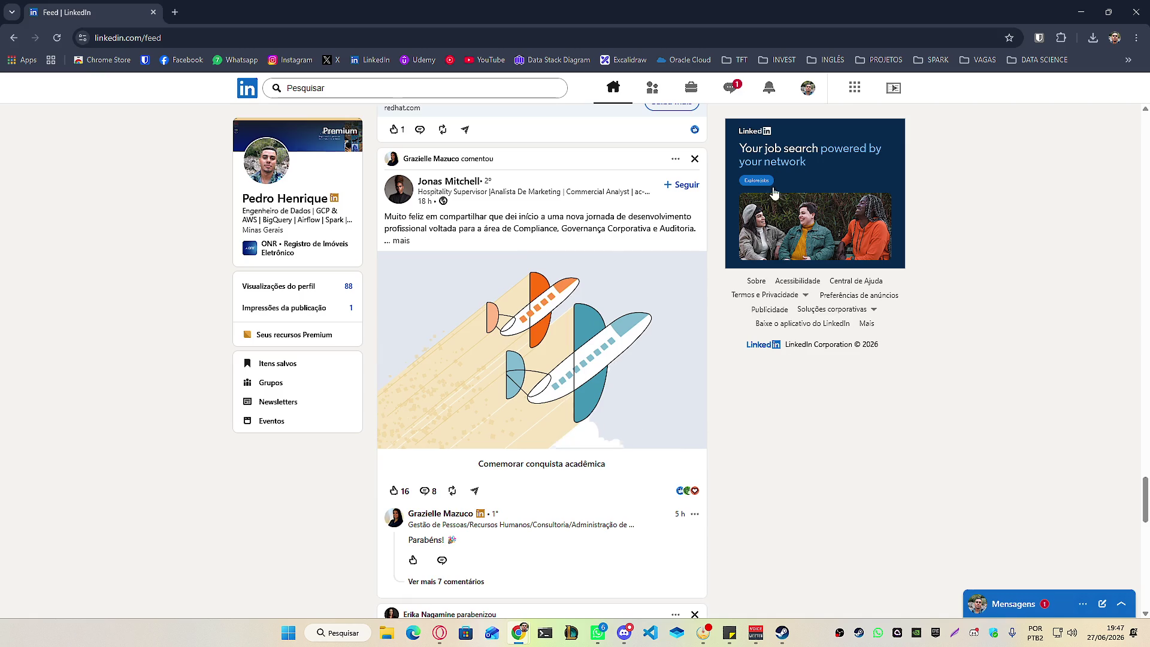
pyautogui.click(769, 87)
pyautogui.click(837, 88)
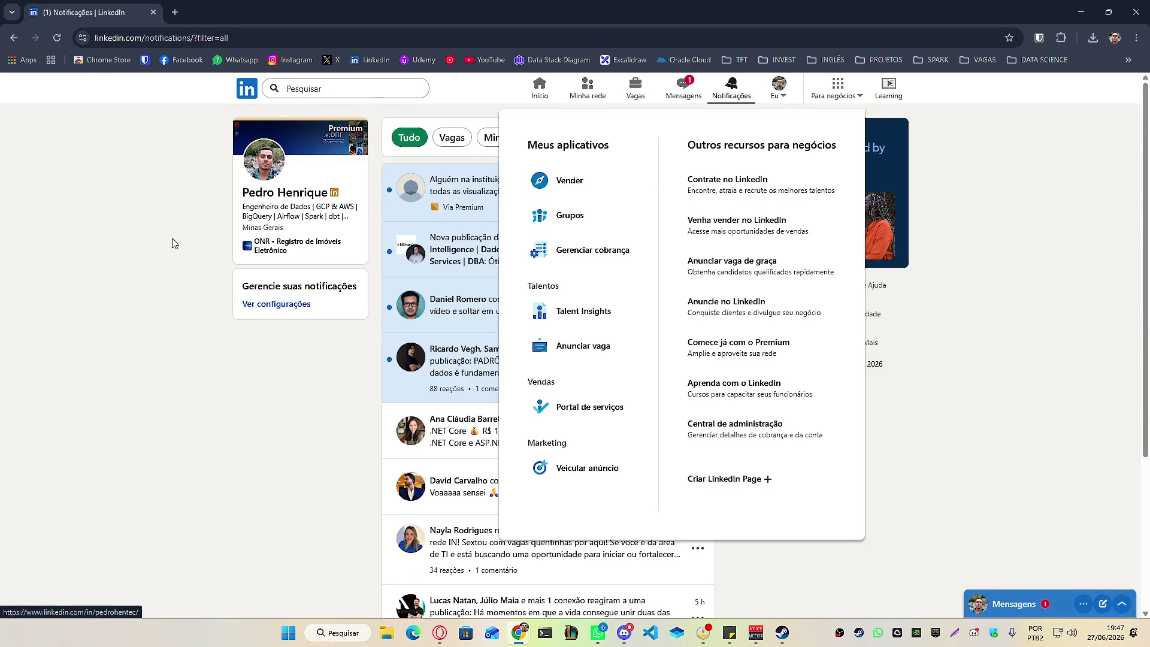
pyautogui.click(257, 168)
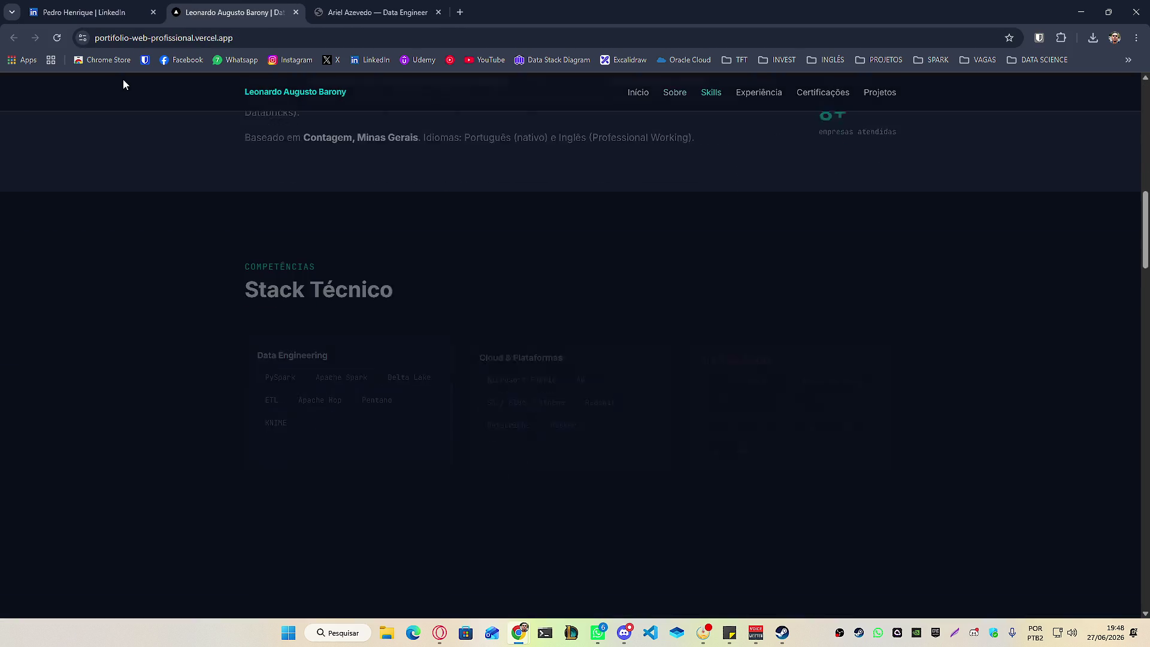
pyautogui.click(90, 12)
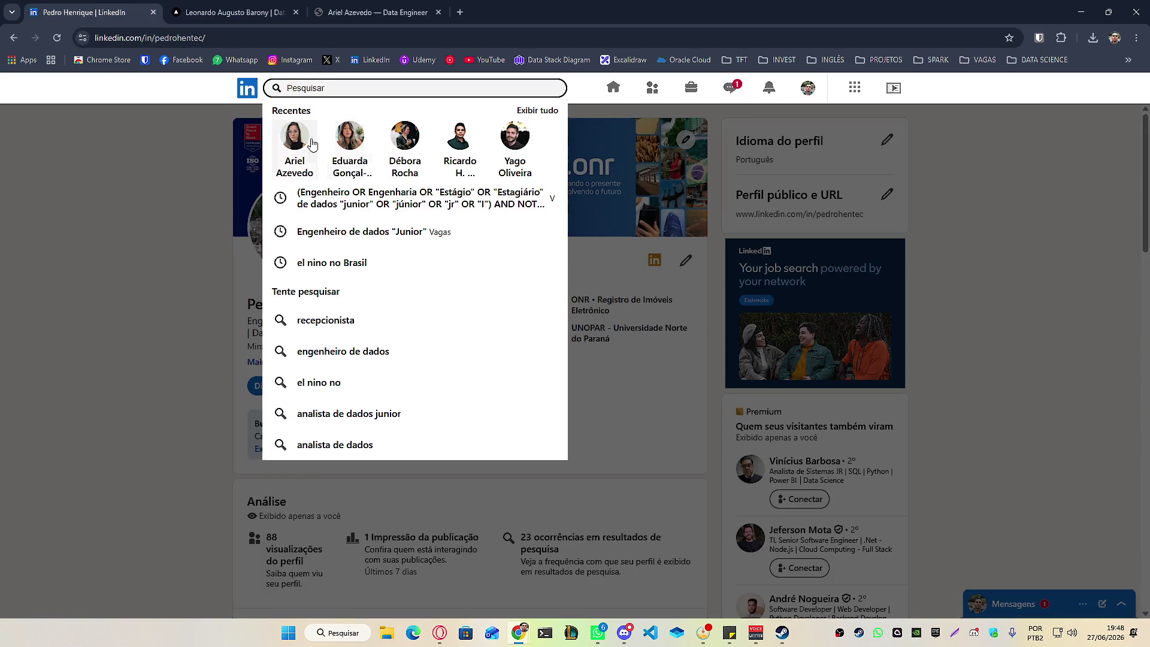
# Open the recently viewed data engineer's profile in a new tab and revisit the portfolio sites.
pyautogui.rightClick(282, 141)
pyautogui.click(326, 152)
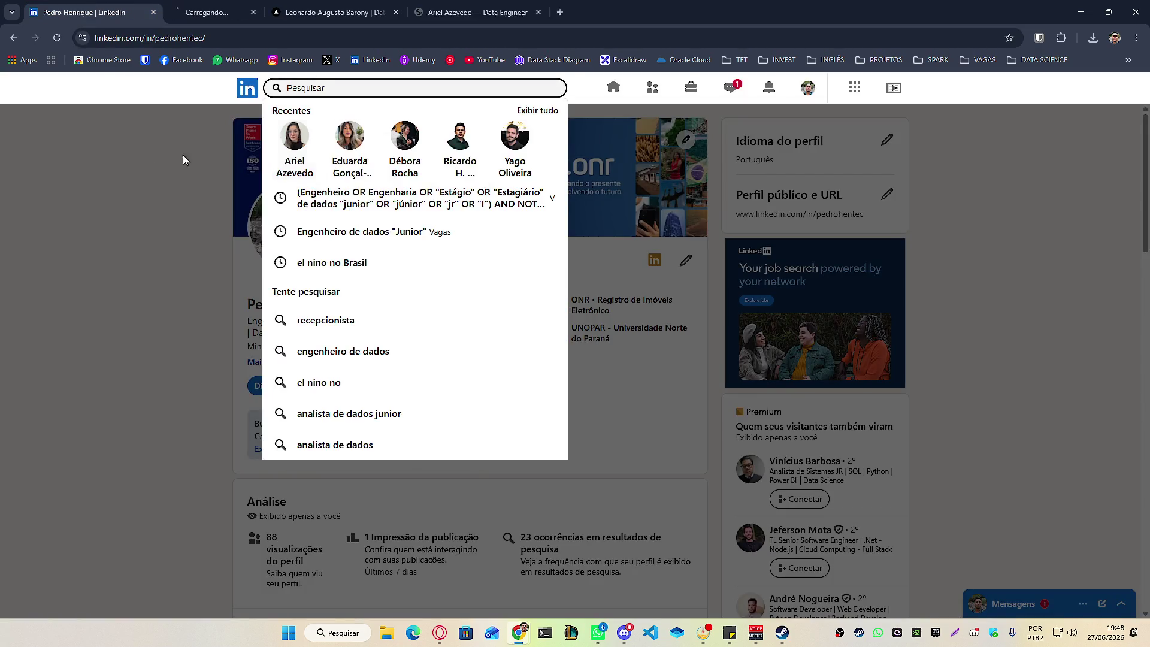
pyautogui.click(206, 13)
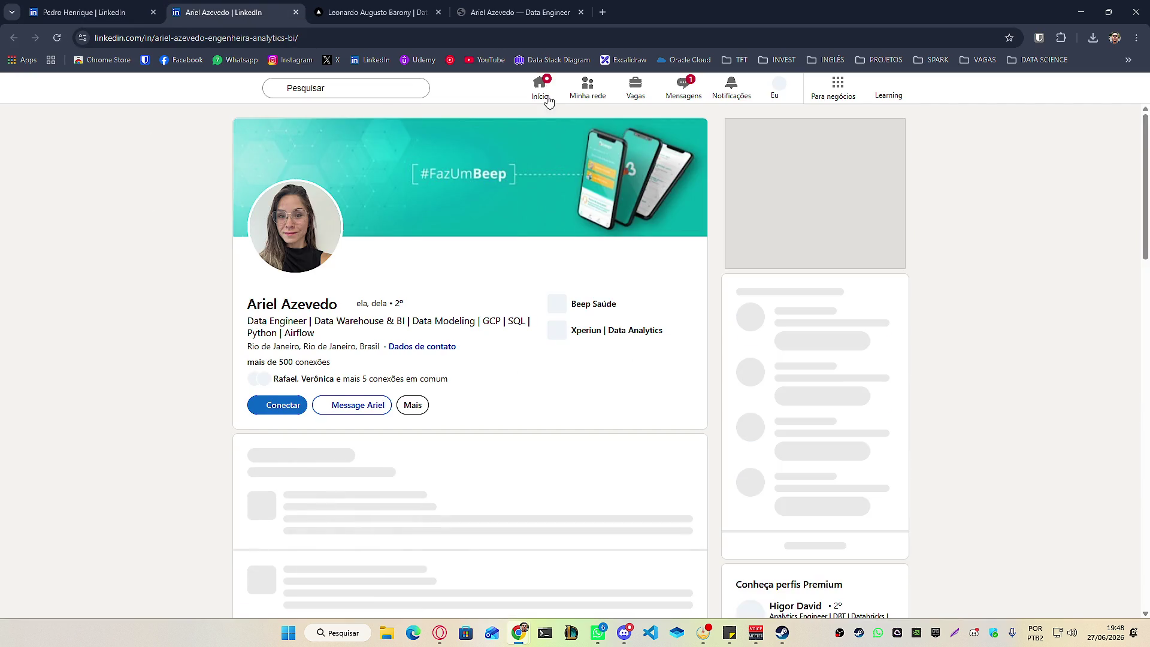
pyautogui.click(516, 12)
pyautogui.click(378, 12)
pyautogui.scroll(-5, 444, 378)
pyautogui.scroll(15, 451, 377)
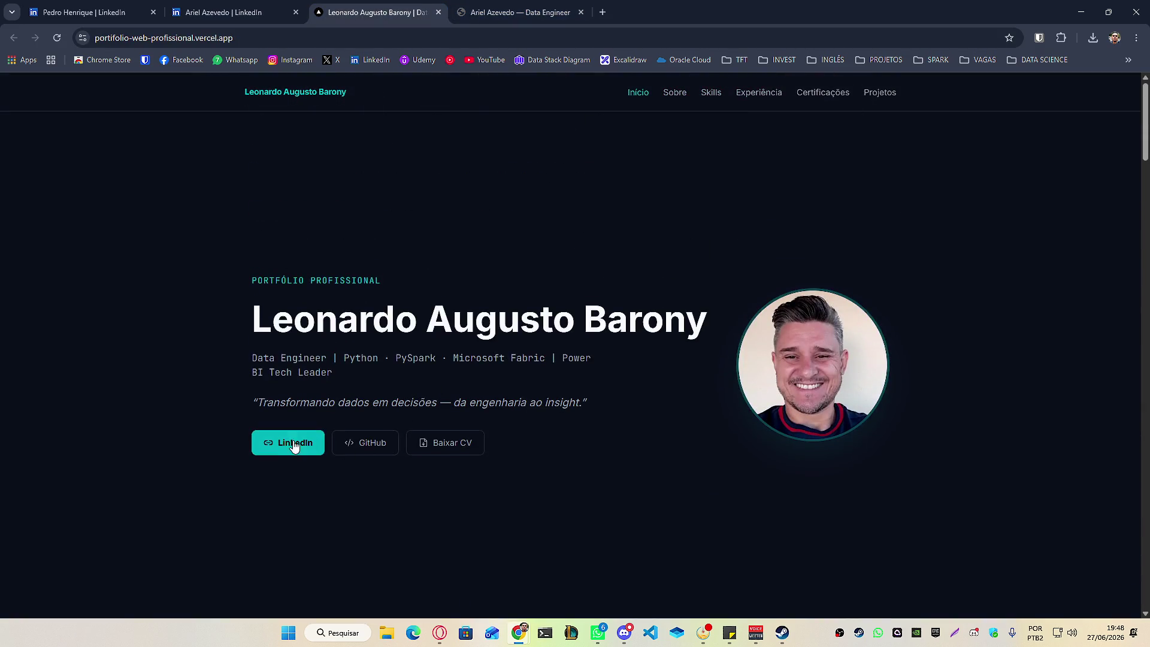
# Open the other portfolio owner's LinkedIn profile and his latest portfolio post.
pyautogui.click(294, 446)
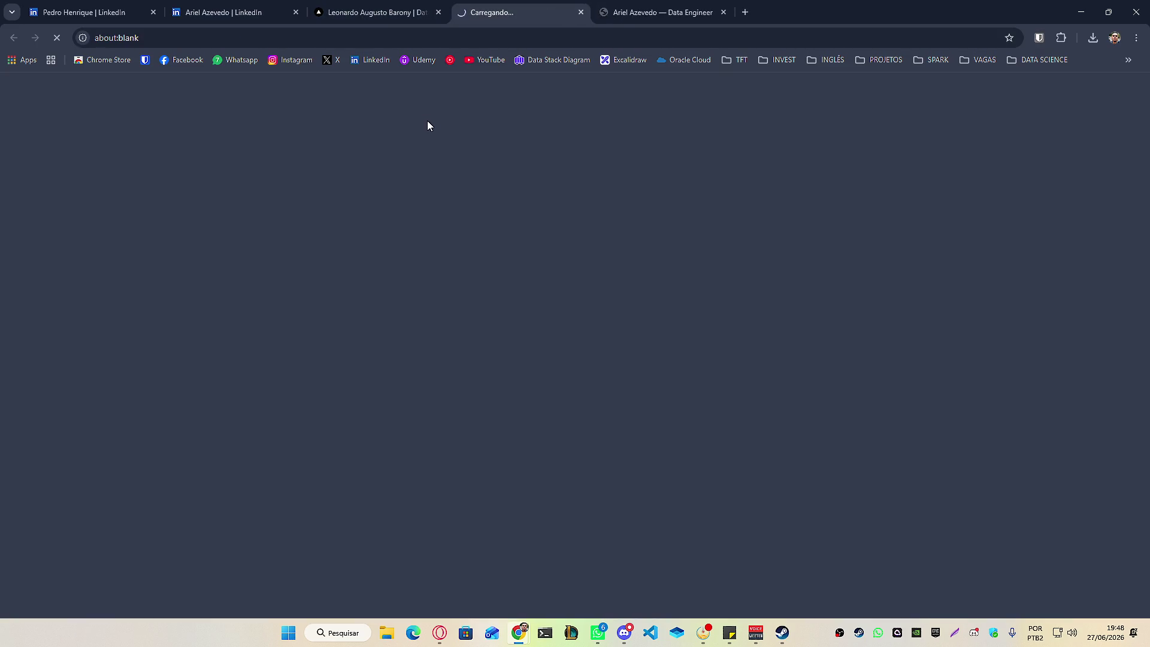
pyautogui.moveTo(378, 12); pyautogui.dragTo(521, 12)
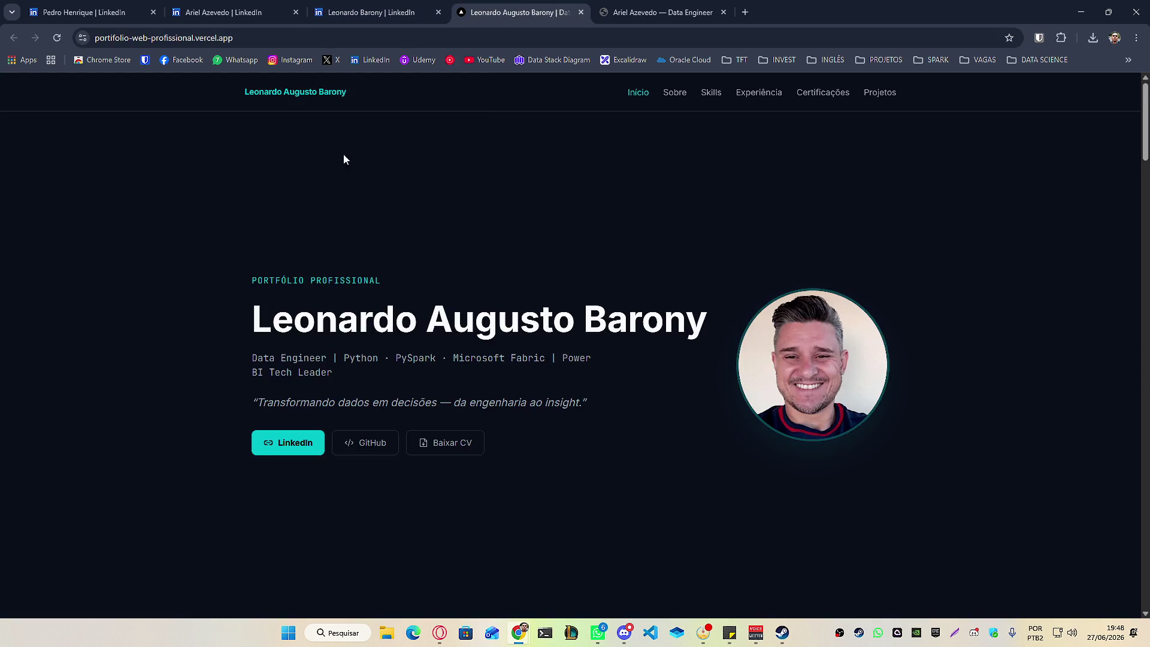
pyautogui.click(377, 12)
pyautogui.scroll(-5, 210, 363)
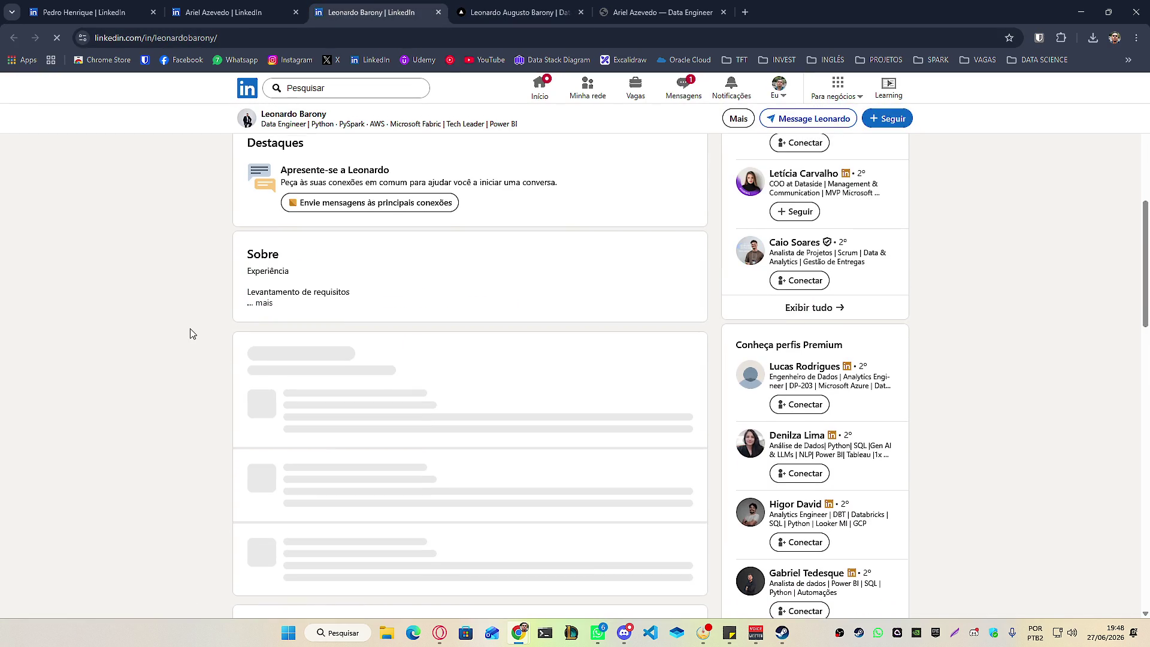
pyautogui.scroll(5, 150, 347)
pyautogui.scroll(-4, 124, 344)
pyautogui.scroll(-3, 125, 343)
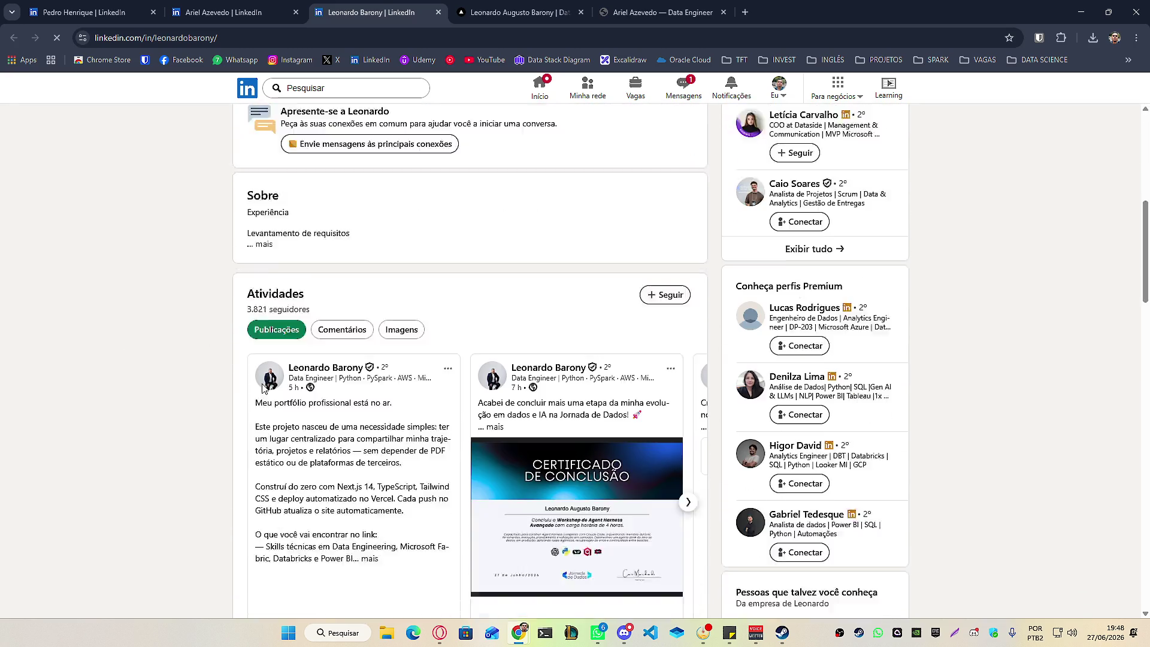
pyautogui.click(343, 461)
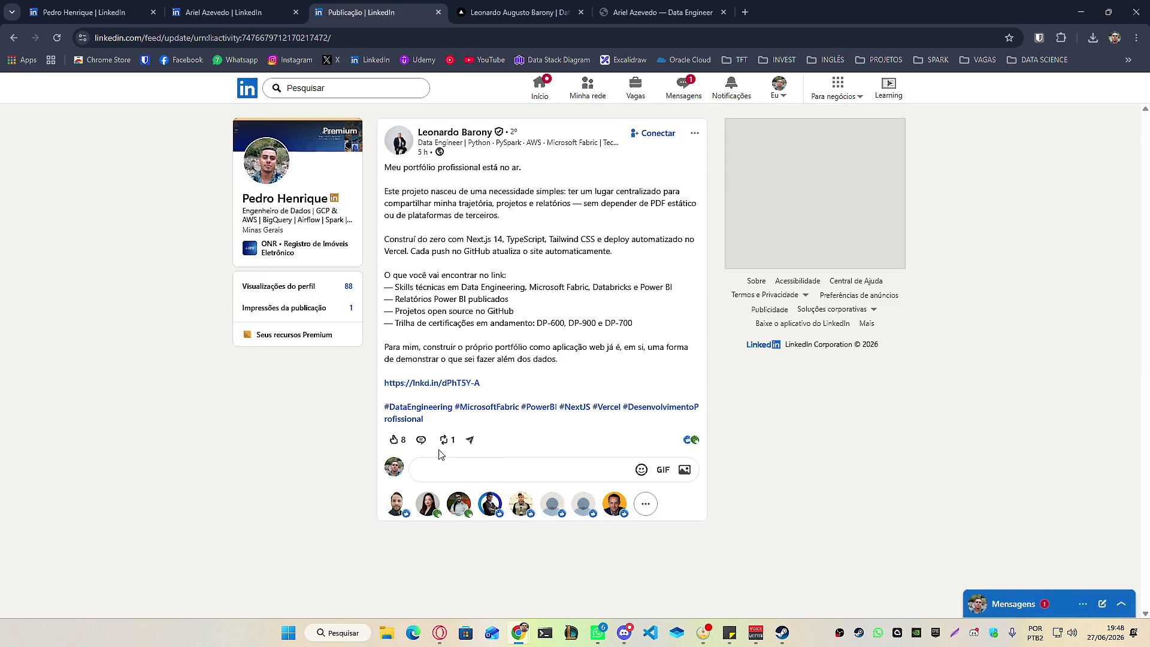
# Open her portfolio announcement post from the data engineer's profile tab.
pyautogui.click(242, 4)
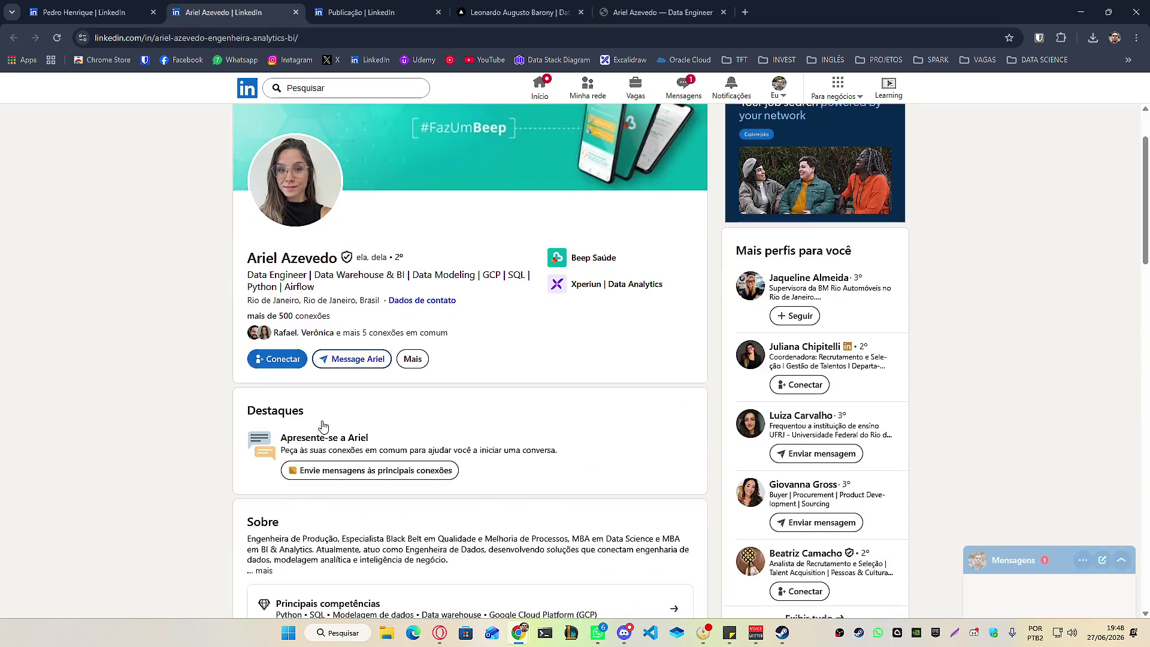
pyautogui.scroll(-12, 342, 371)
pyautogui.click(342, 372)
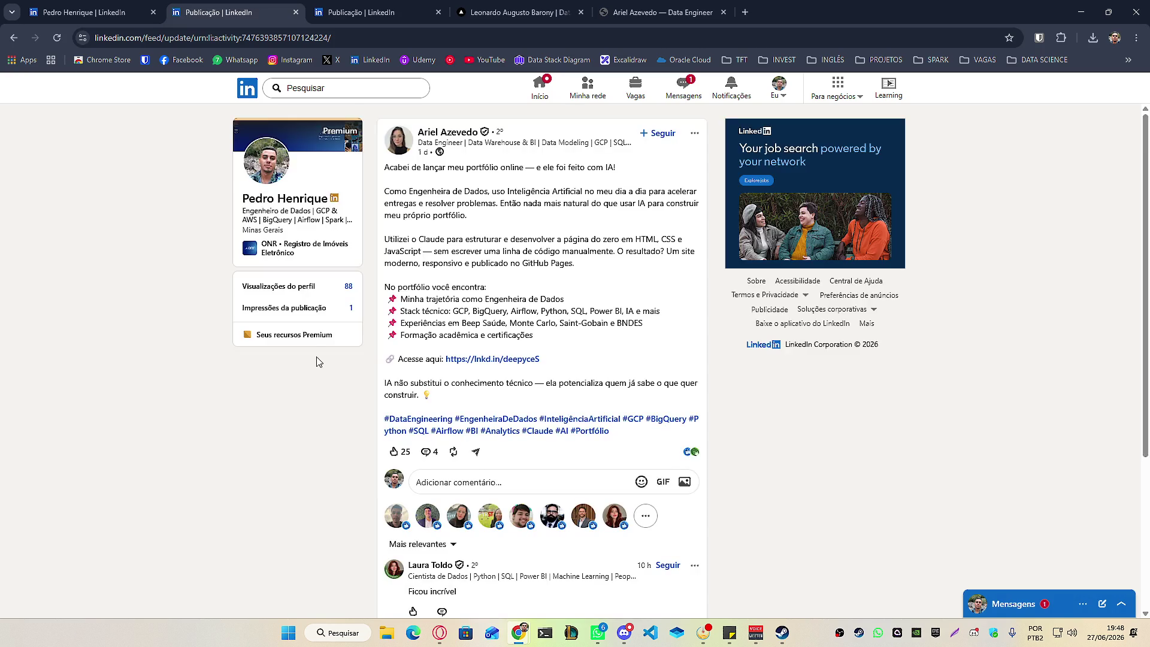
# Close the post and portfolio tabs, keeping only the profile tab.
pyautogui.scroll(-4, 318, 366)
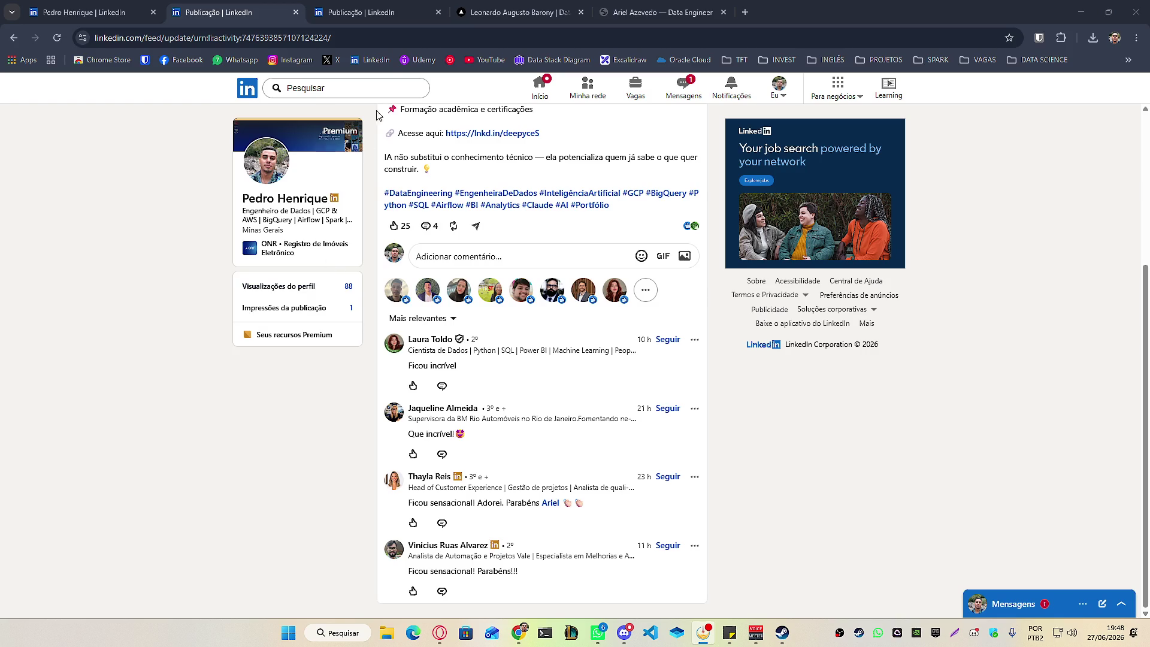
pyautogui.middleClick(250, 6)
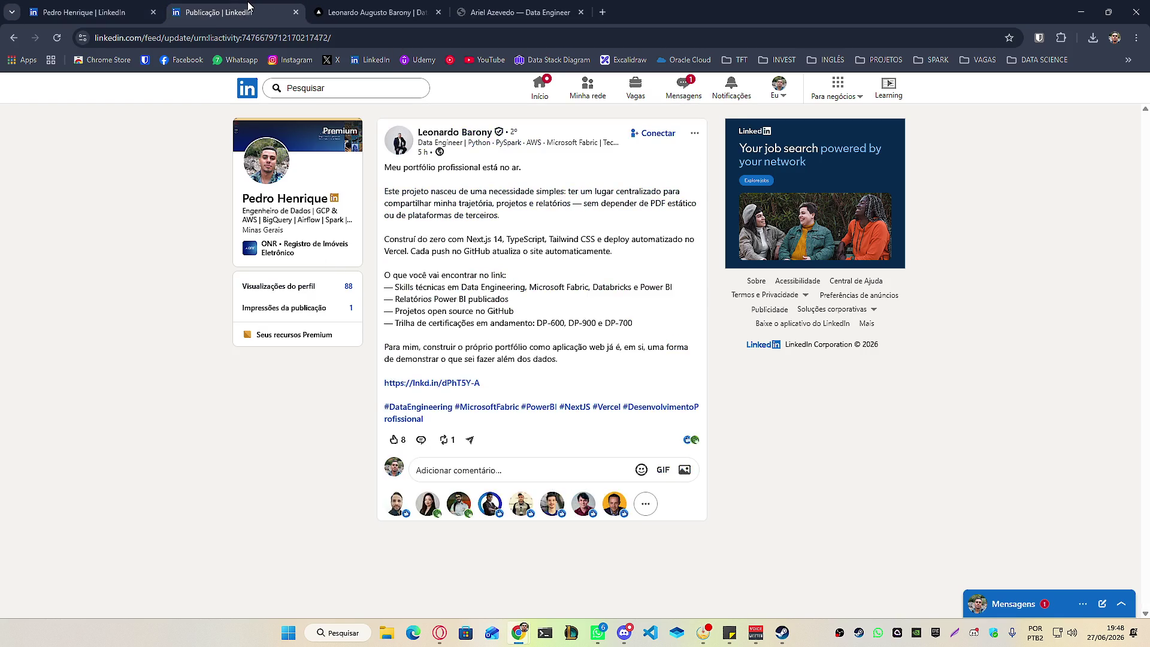
pyautogui.middleClick(250, 6)
pyautogui.middleClick(250, 6)
pyautogui.middleClick(250, 6)
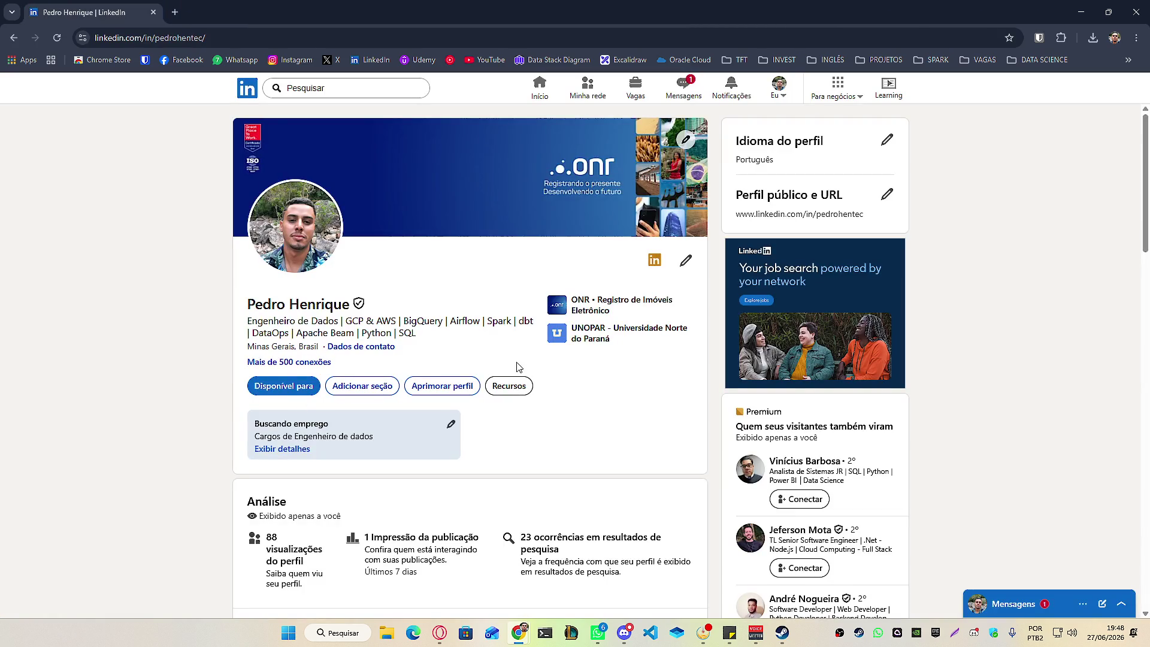
# View the quadro.pdf team chart under Experiência, then close the Mídia preview.
pyautogui.scroll(-20, 518, 366)
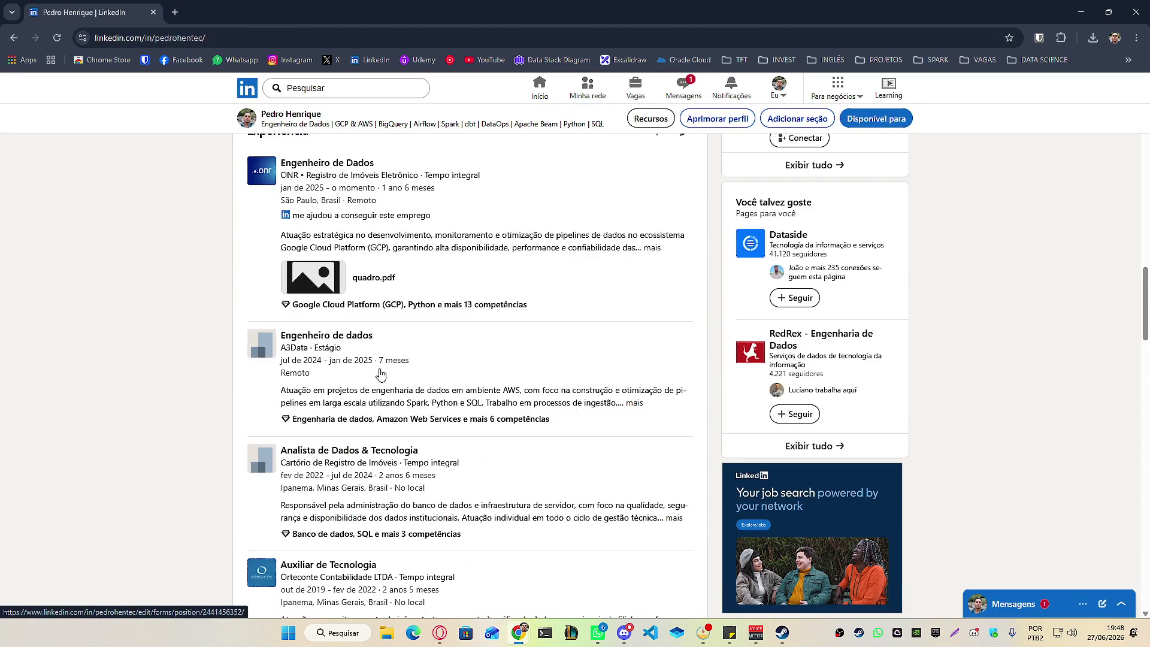
pyautogui.scroll(5, 380, 371)
pyautogui.click(324, 567)
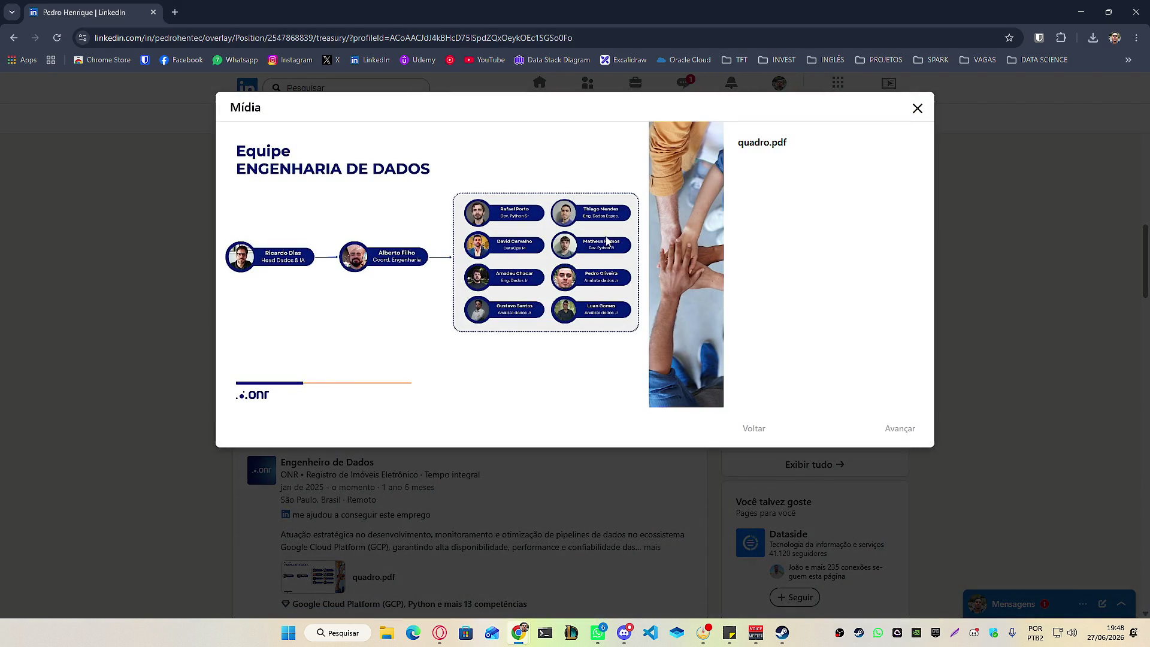
pyautogui.click(918, 109)
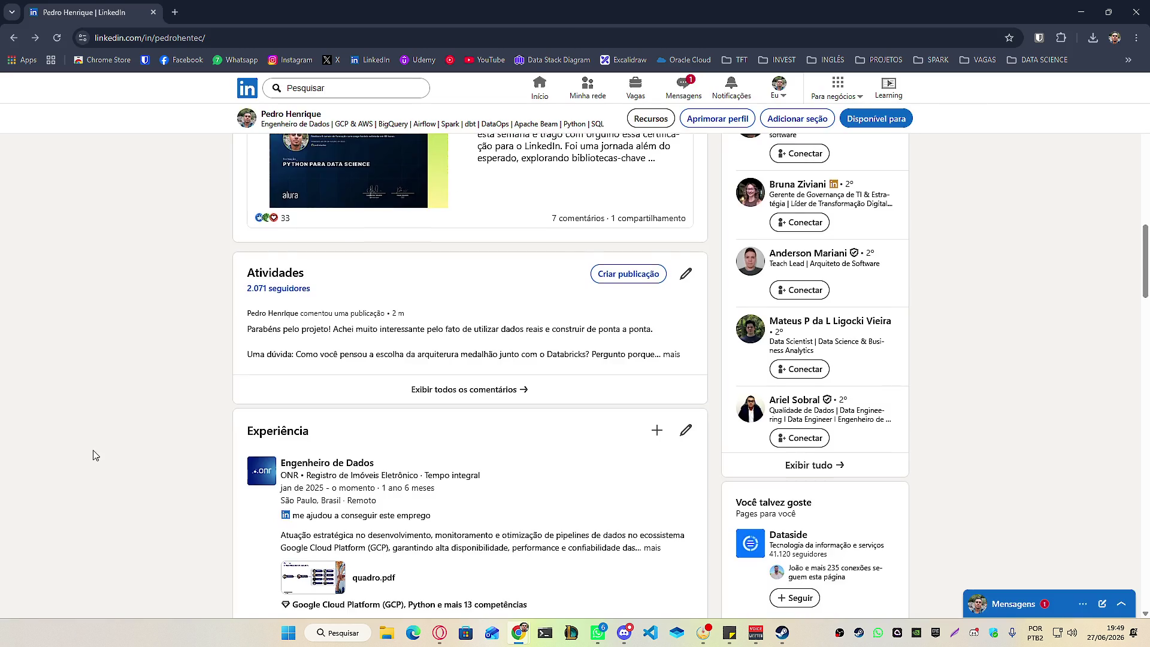
pyautogui.scroll(15, 93, 455)
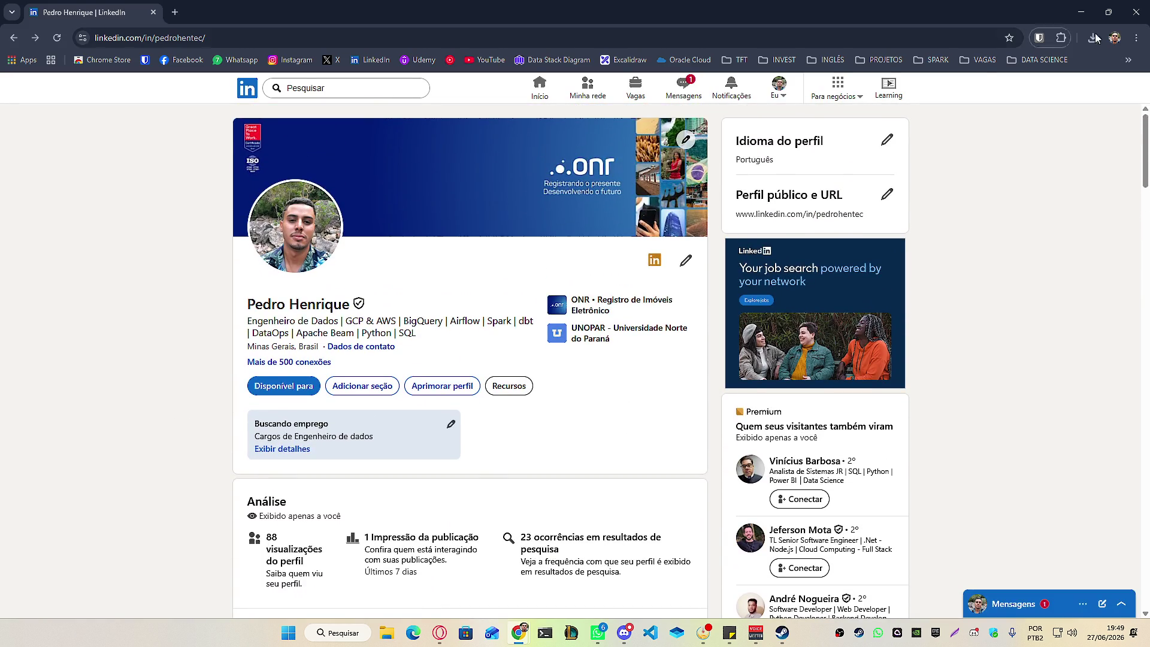
# Go to the LinkedIn home feed and minimize Chrome.
pyautogui.click(539, 88)
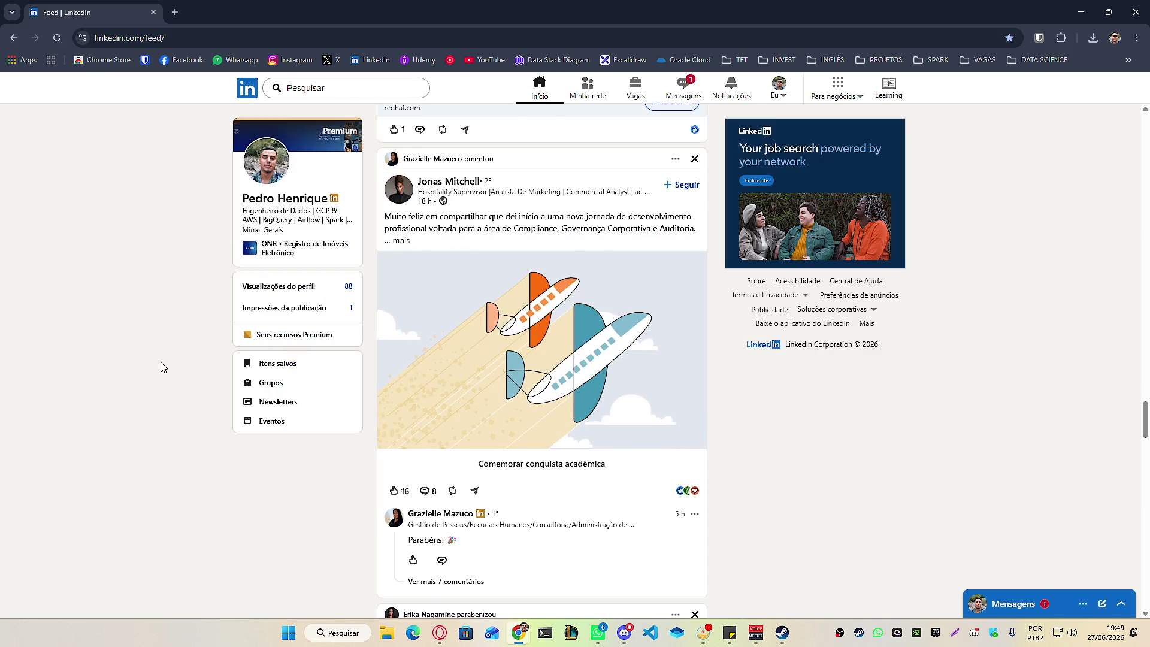
pyautogui.scroll(-10, 791, 406)
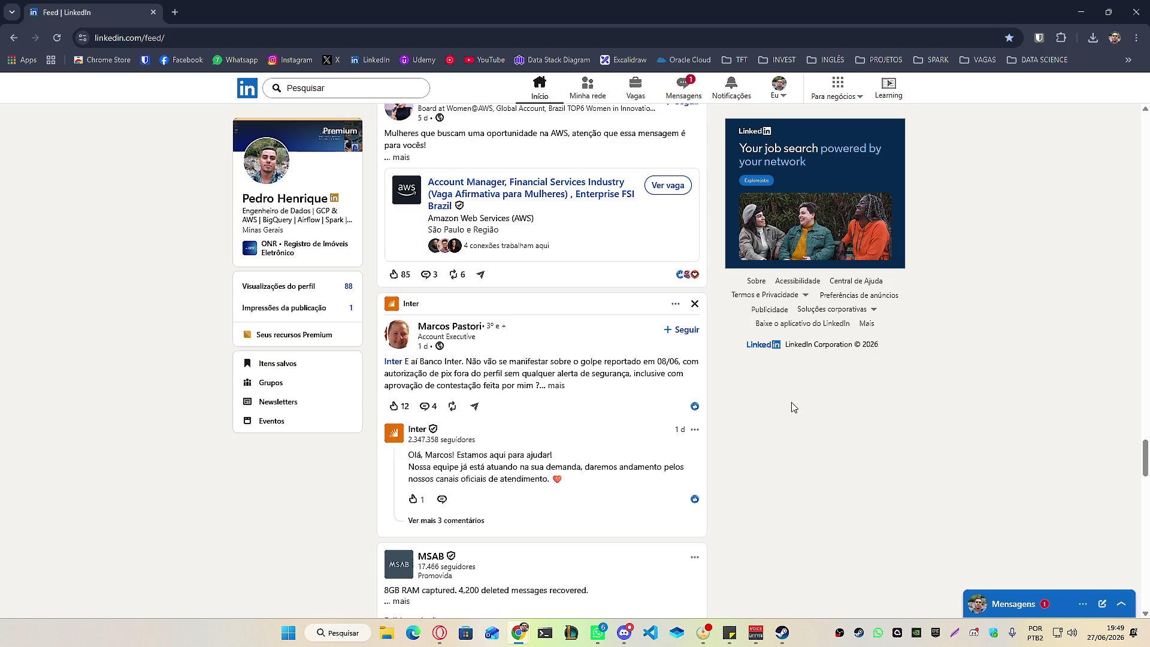
pyautogui.click(1081, 12)
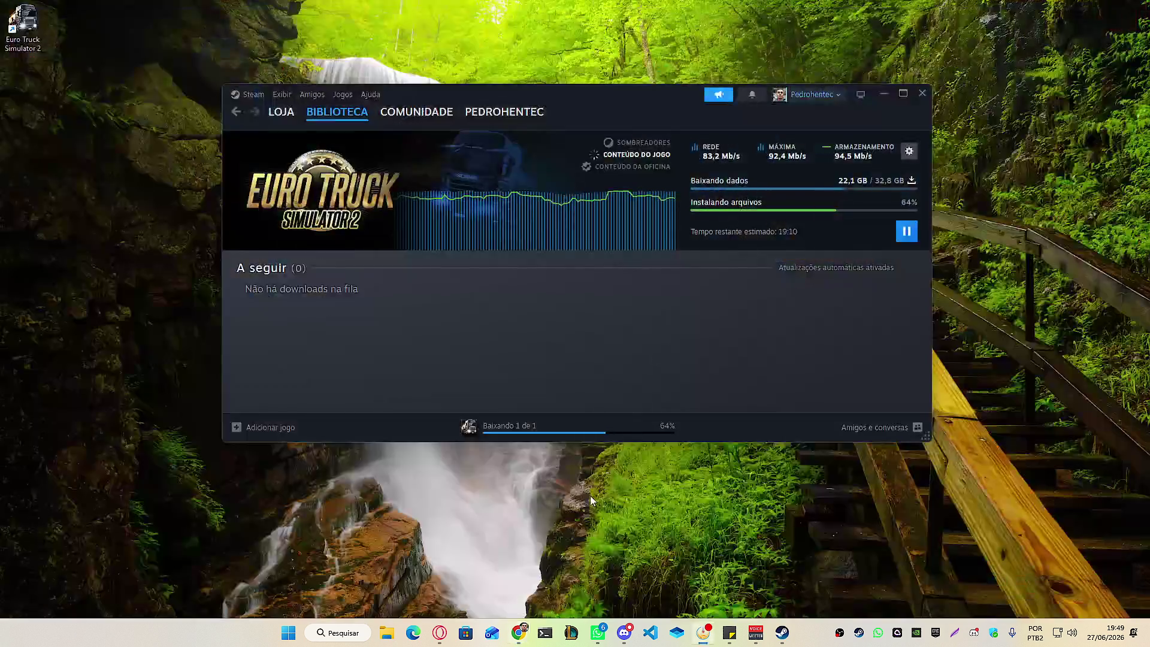
# Nudge the Steam window right, then bring Chrome with the LinkedIn feed forward.
pyautogui.moveTo(596, 90); pyautogui.dragTo(660, 98)
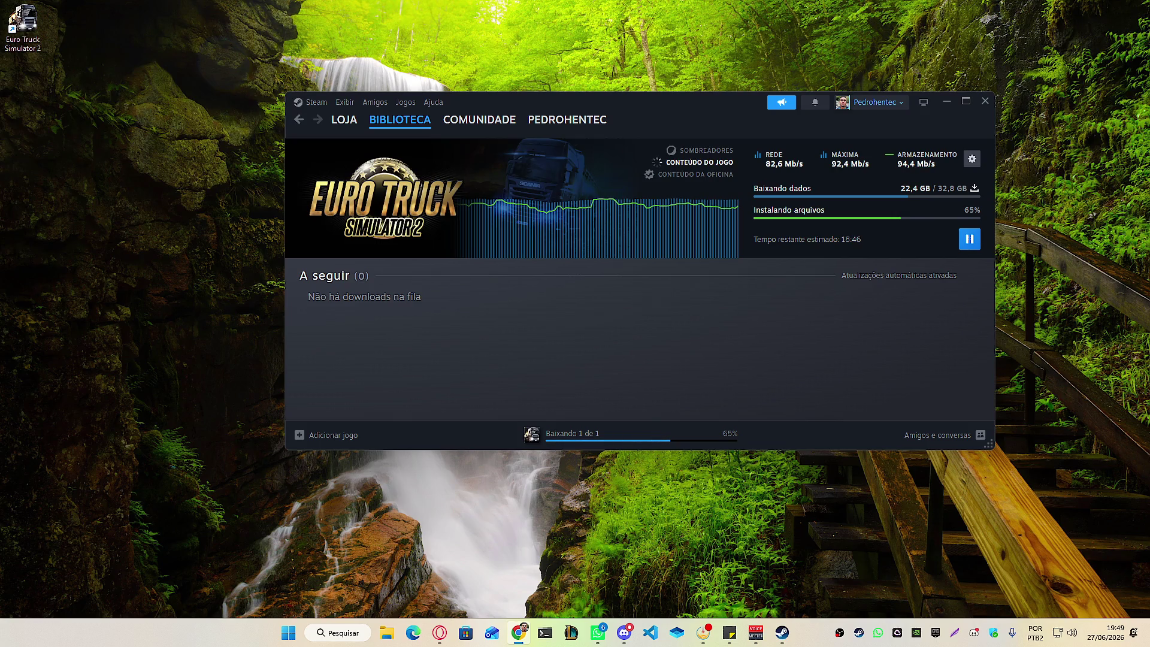
pyautogui.click(518, 632)
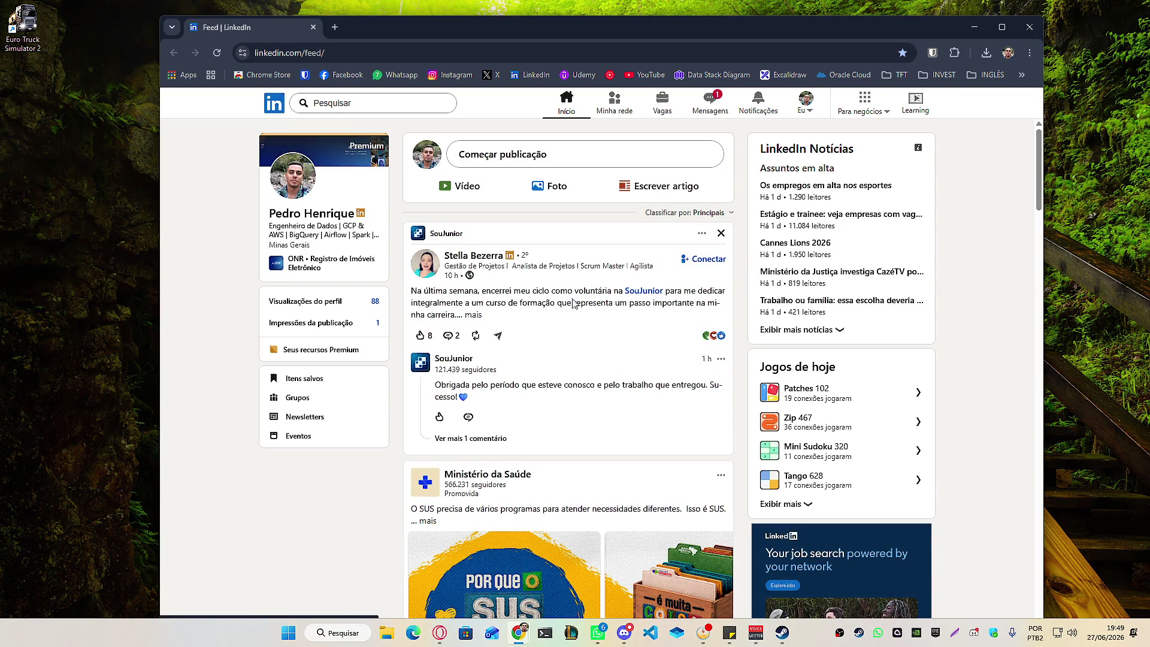
# Expand the SouJunior post to its full text and move Chrome to the screen top.
pyautogui.click(474, 315)
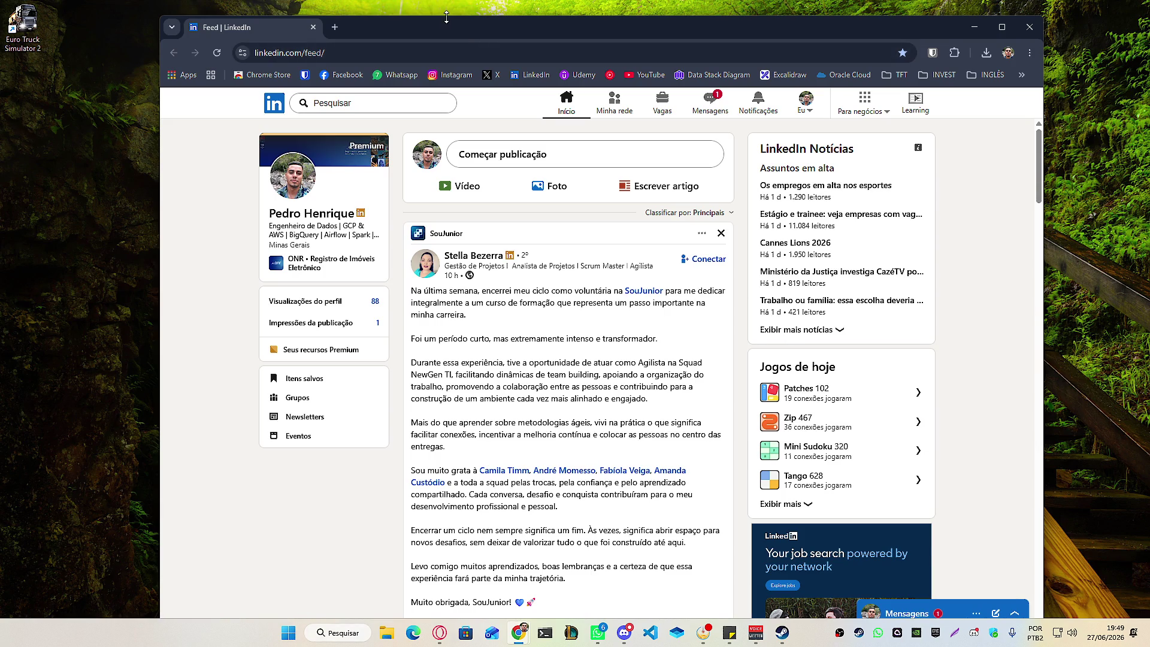
pyautogui.moveTo(482, 37); pyautogui.dragTo(482, 22)
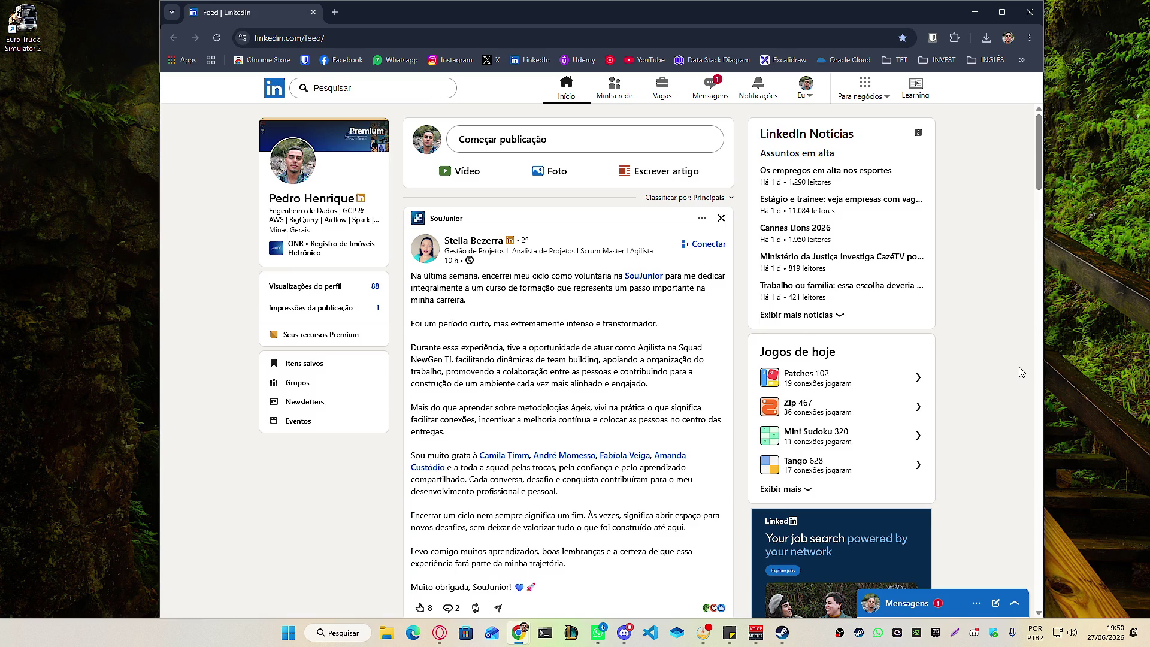
pyautogui.scroll(-20, 1007, 369)
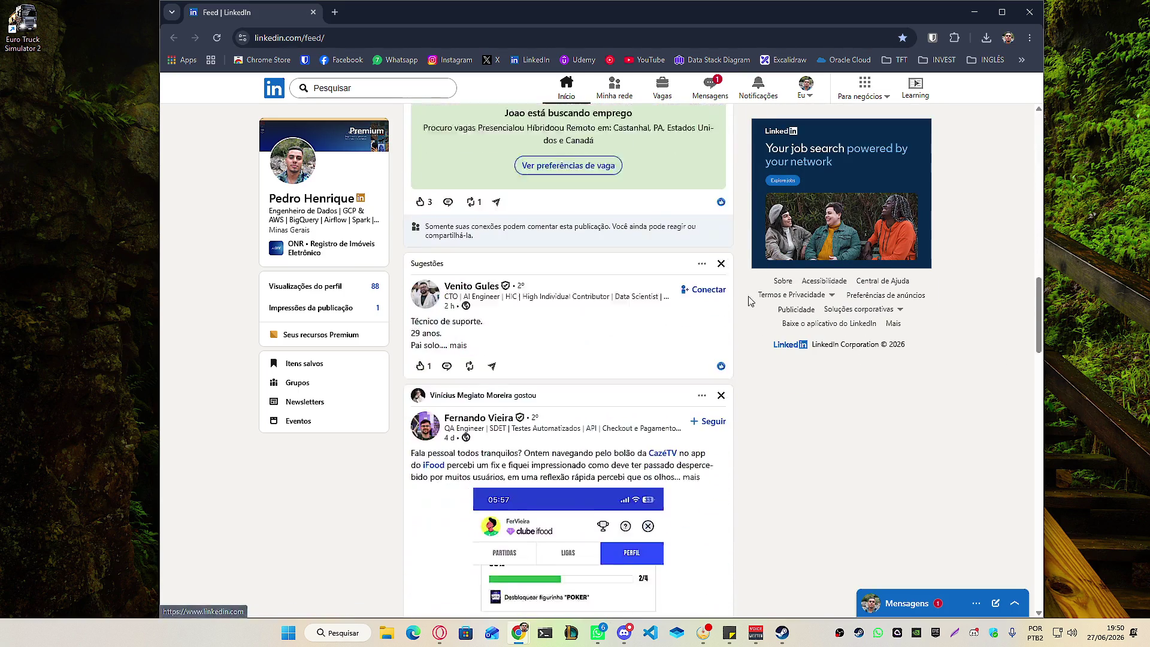
# Scroll the feed down to the suggested posts and Red Hat ad, then minimize Chrome.
pyautogui.scroll(5, 749, 299)
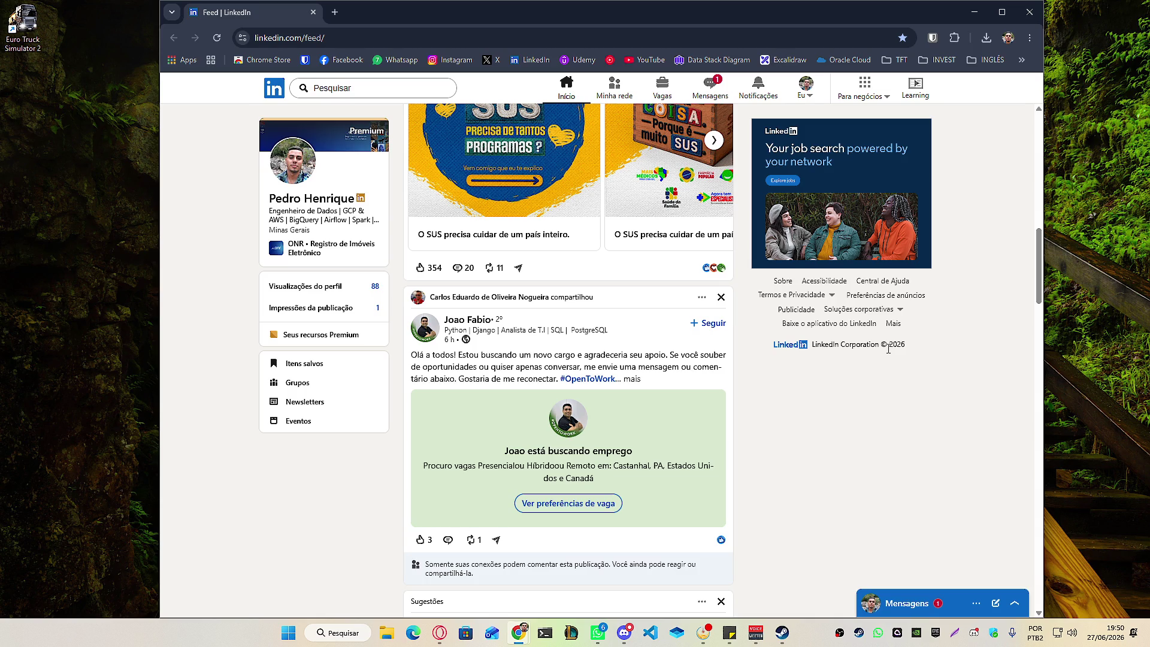
pyautogui.scroll(-10, 880, 477)
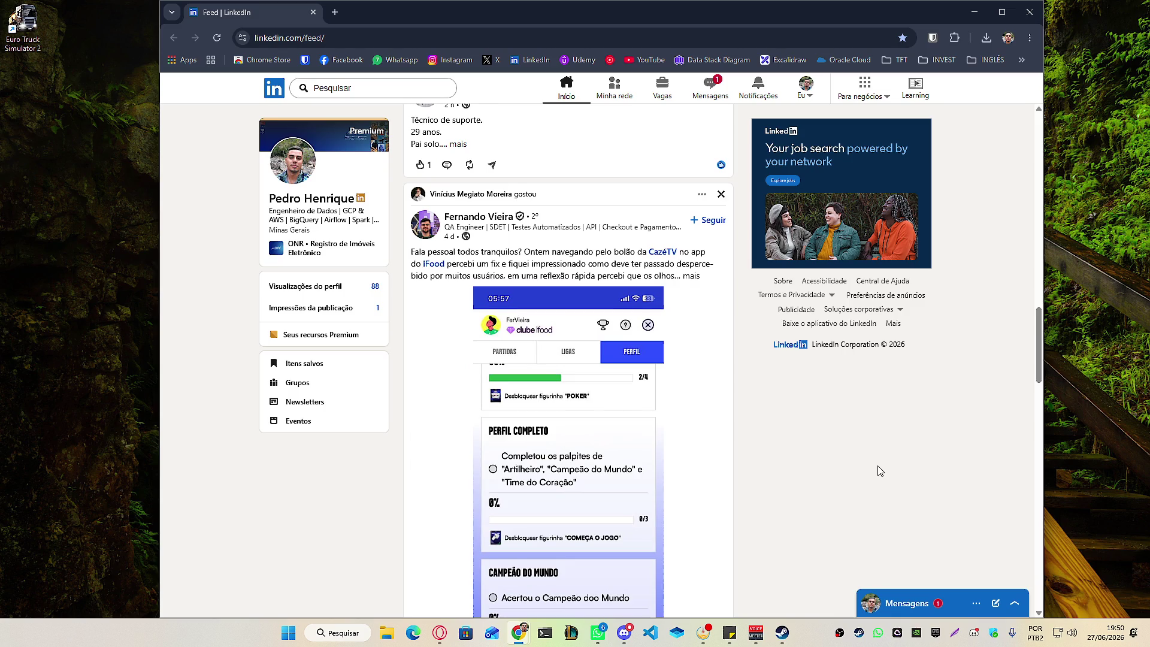
pyautogui.scroll(-9, 878, 467)
pyautogui.scroll(-13, 875, 456)
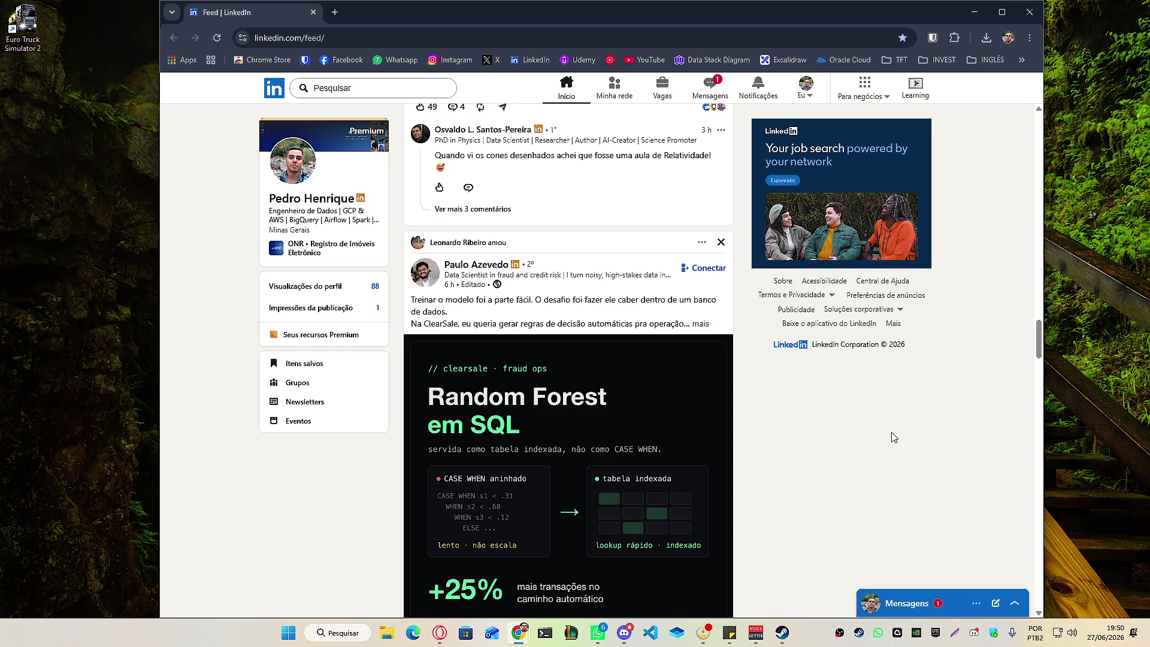
pyautogui.scroll(-2, 892, 438)
pyautogui.scroll(-8, 892, 438)
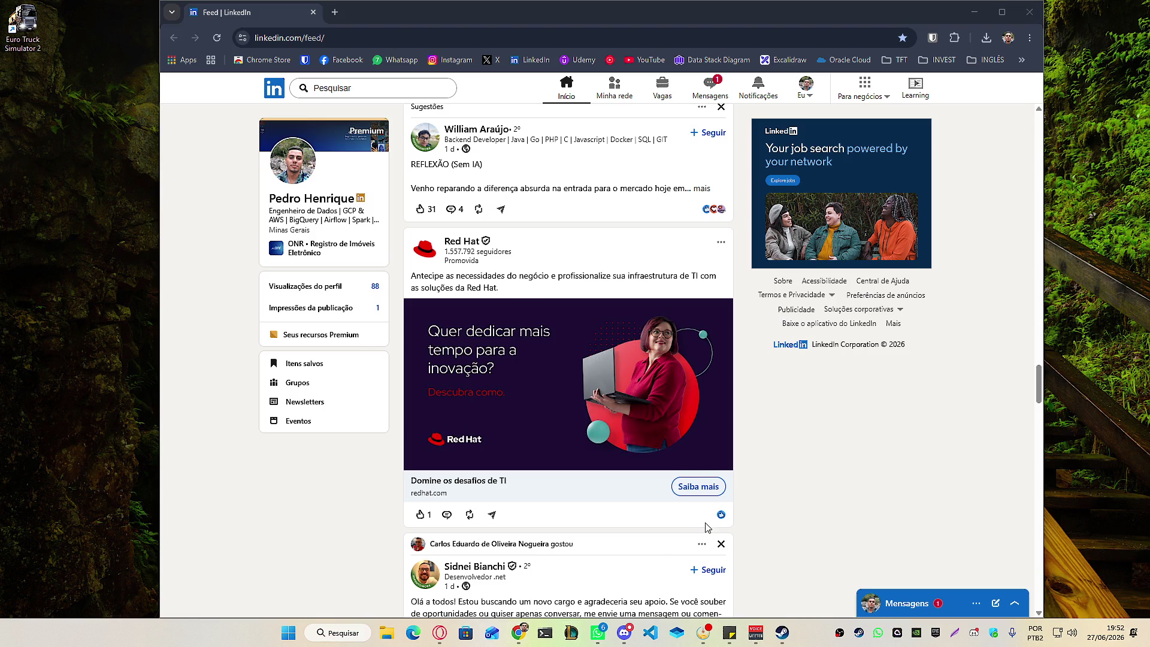
pyautogui.click(1029, 12)
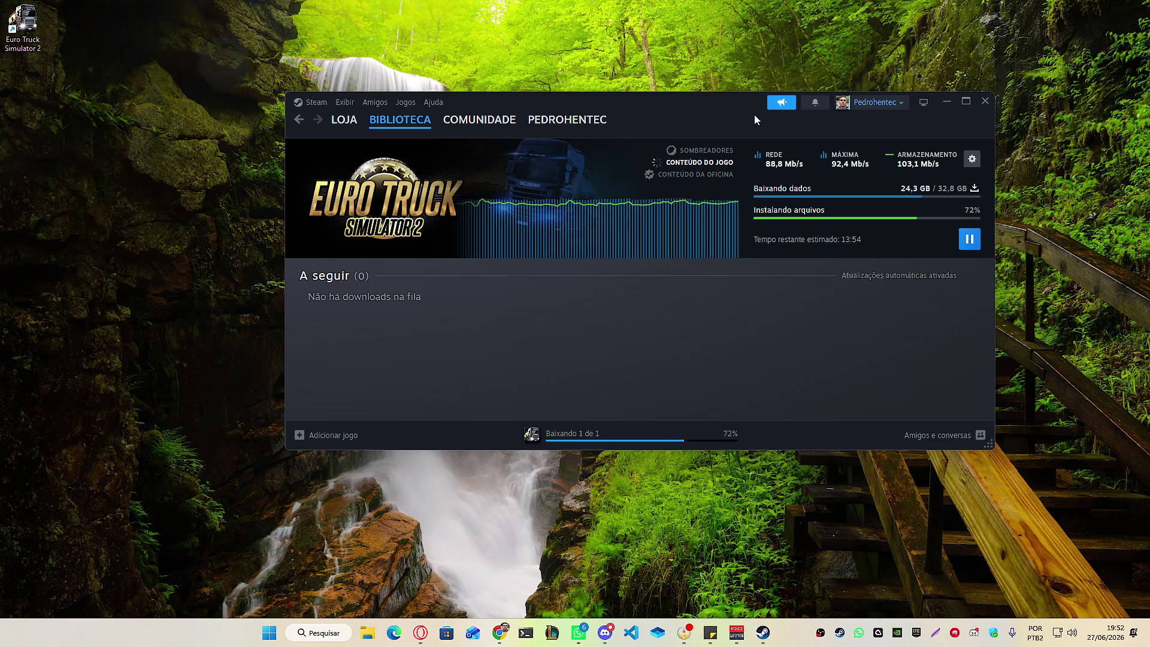
# Move the Steam window up-right to check the 72% download, then switch to League of Legends.
pyautogui.moveTo(738, 107); pyautogui.dragTo(789, 77)
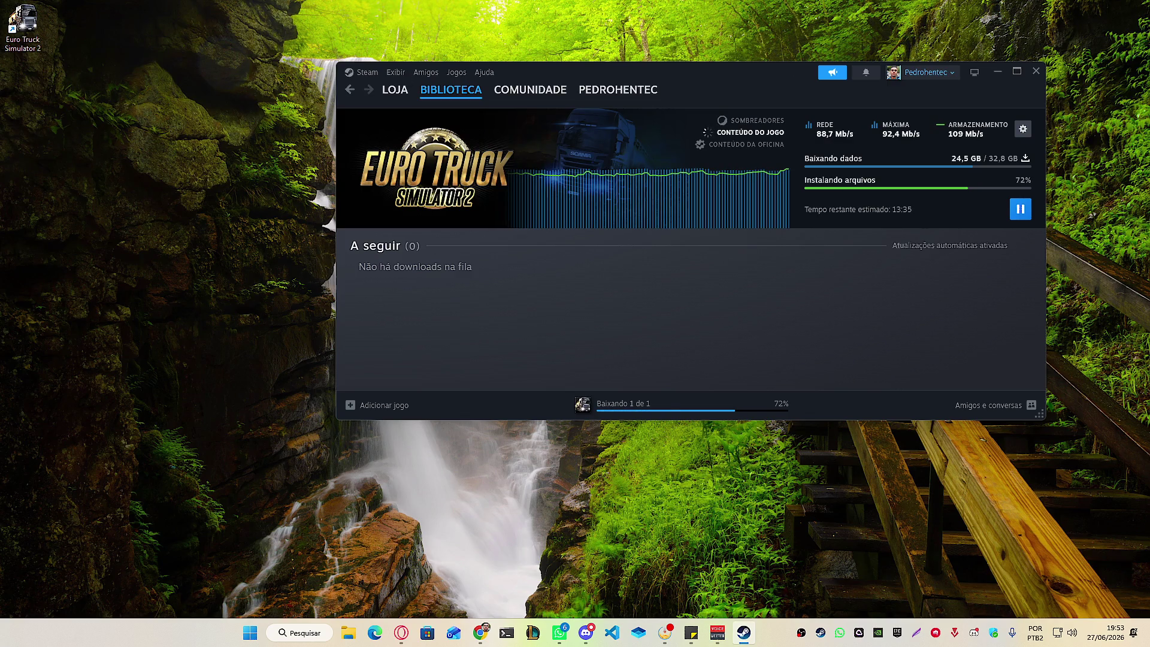
pyautogui.hotkey('alt', 'Tab')
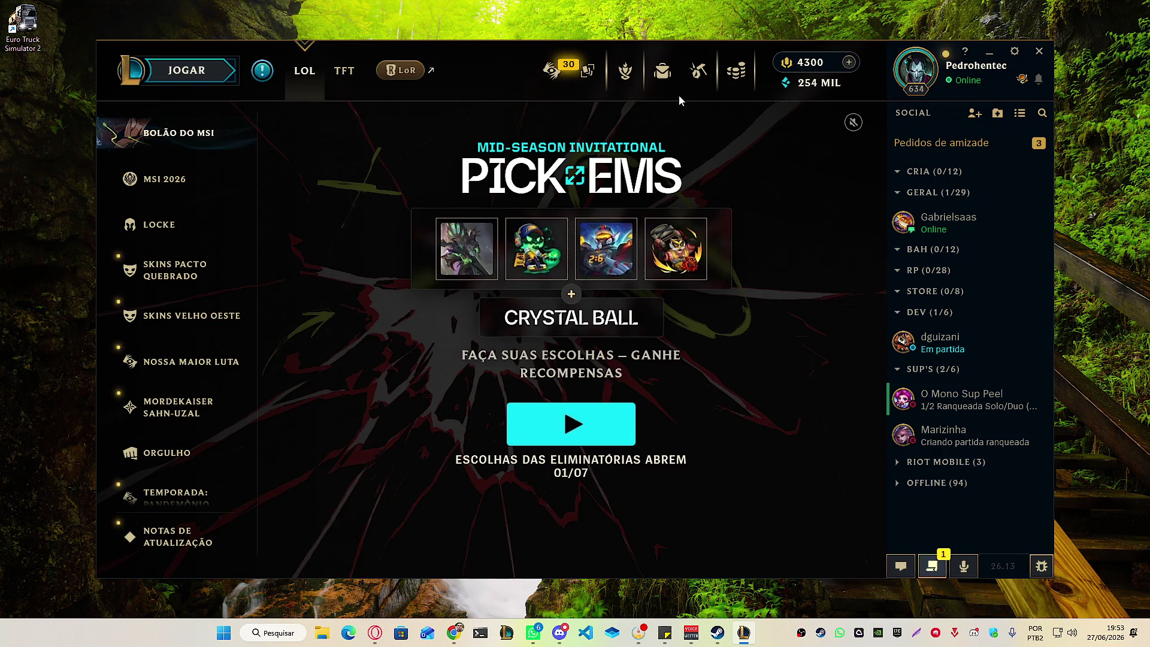
# Minimize the League of Legends client and Steam, bringing Chrome's Excalidraw diagram forward.
pyautogui.click(989, 51)
pyautogui.click(1002, 67)
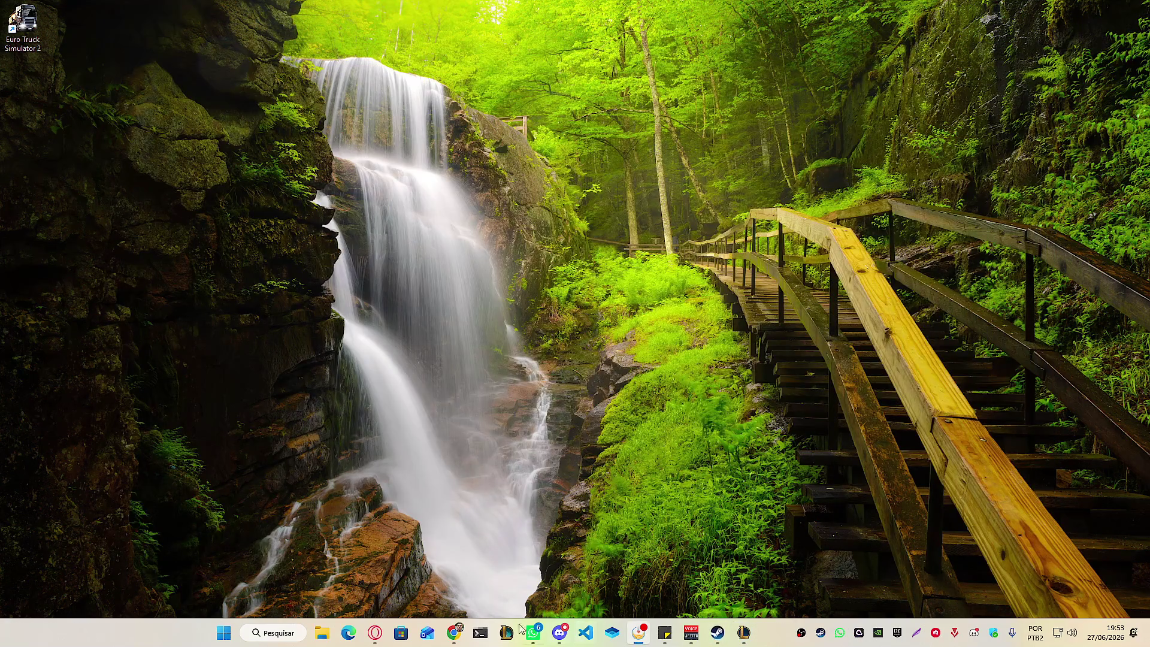
pyautogui.click(454, 632)
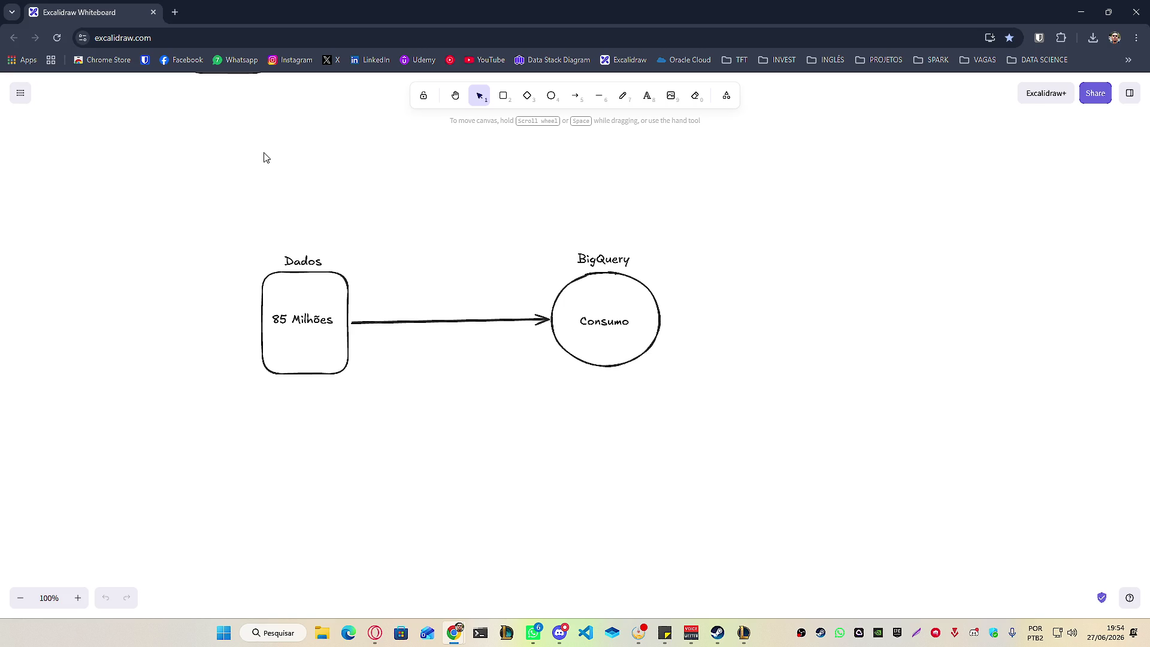
pyautogui.click(725, 99)
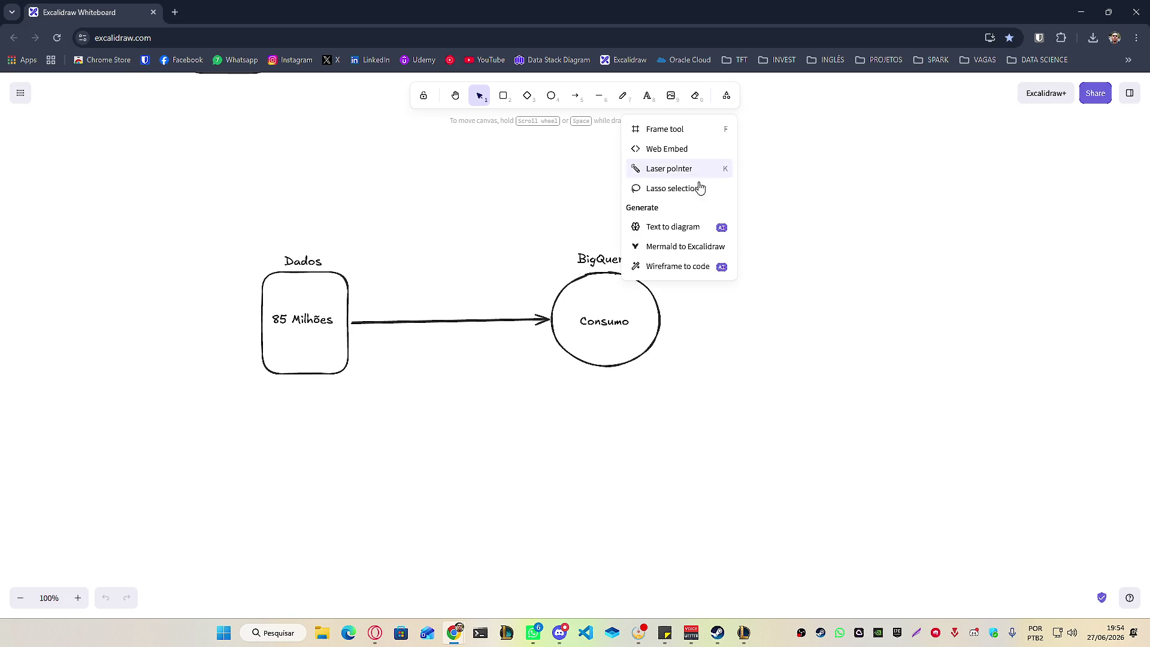
pyautogui.click(652, 177)
pyautogui.moveTo(395, 375)
pyautogui.mouseDown()
pyautogui.moveTo(147, 188)
pyautogui.moveTo(262, 341)
pyautogui.moveTo(307, 259)
pyautogui.moveTo(375, 283)
pyautogui.moveTo(420, 335)
pyautogui.mouseUp()
pyautogui.moveTo(172, 372); pyautogui.dragTo(712, 257)
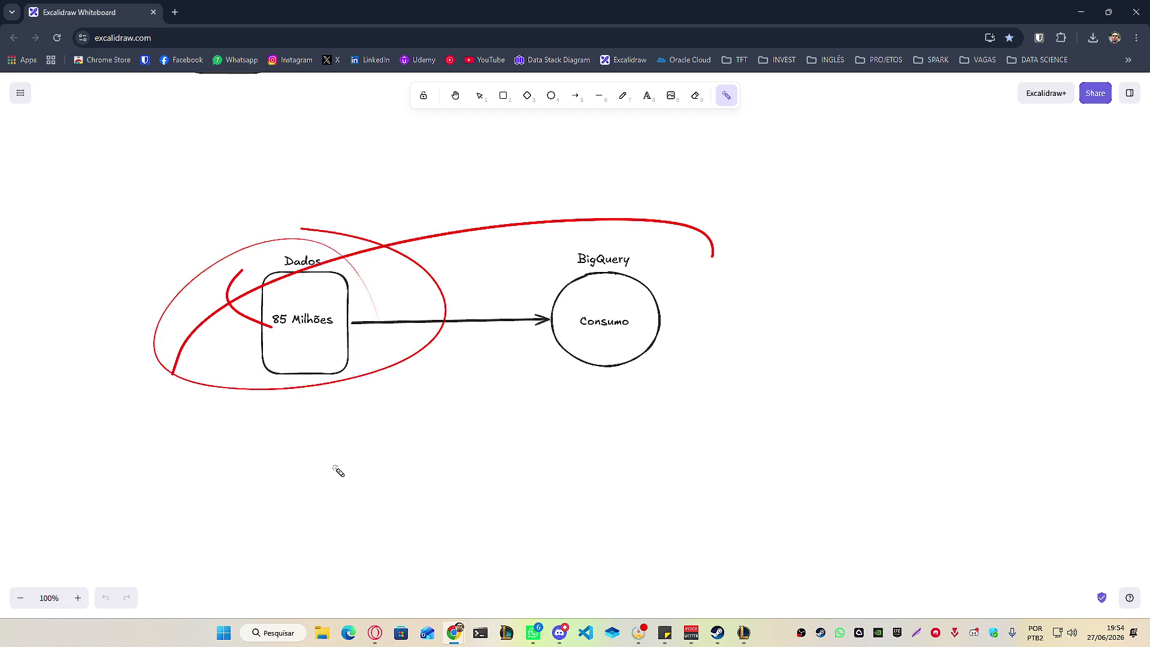
pyautogui.moveTo(337, 471)
pyautogui.mouseDown()
pyautogui.moveTo(565, 447)
pyautogui.moveTo(545, 403)
pyautogui.moveTo(395, 364)
pyautogui.moveTo(201, 289)
pyautogui.mouseUp()
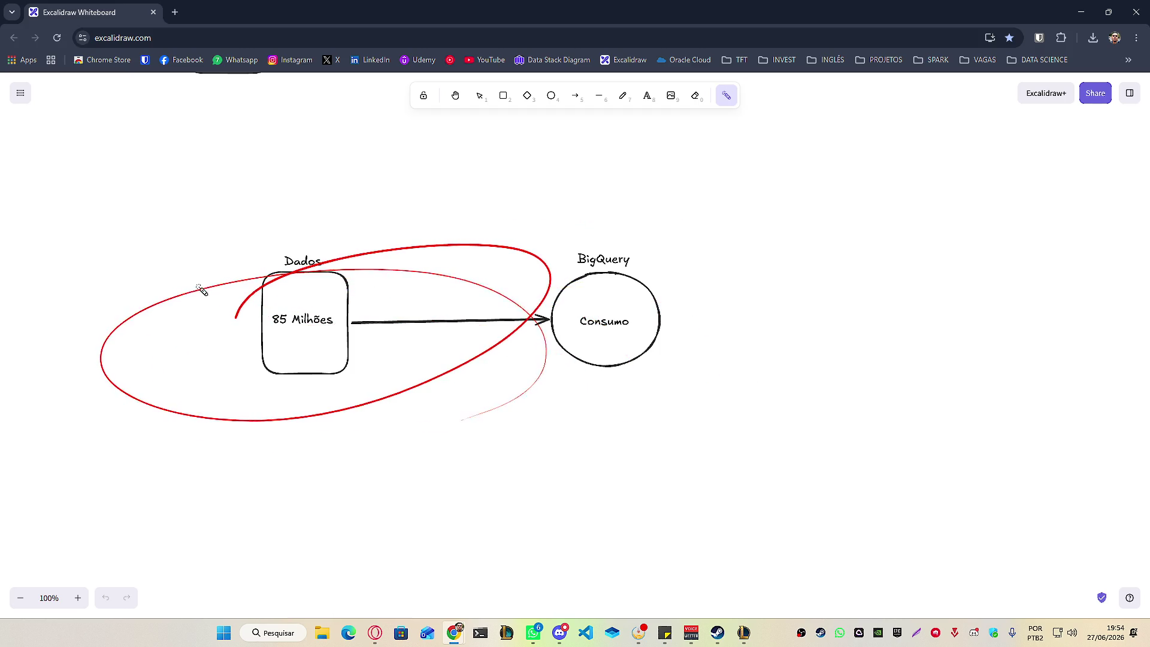
pyautogui.moveTo(290, 235); pyautogui.dragTo(204, 388)
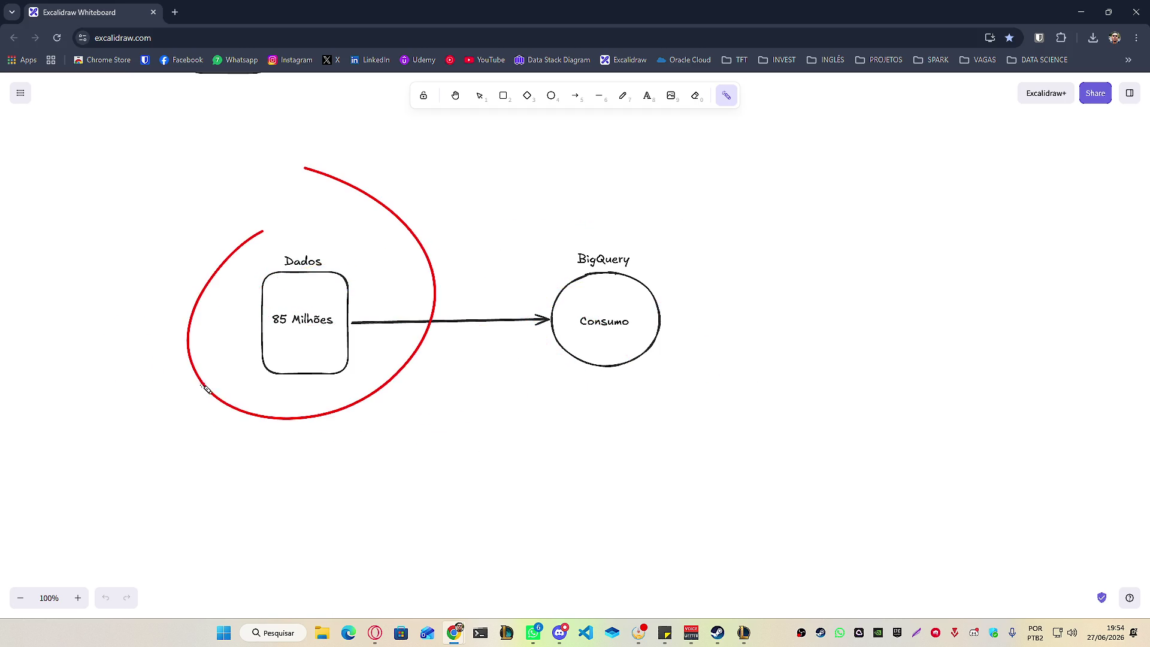
pyautogui.moveTo(274, 299)
pyautogui.mouseDown()
pyautogui.moveTo(298, 357)
pyautogui.moveTo(280, 291)
pyautogui.mouseUp()
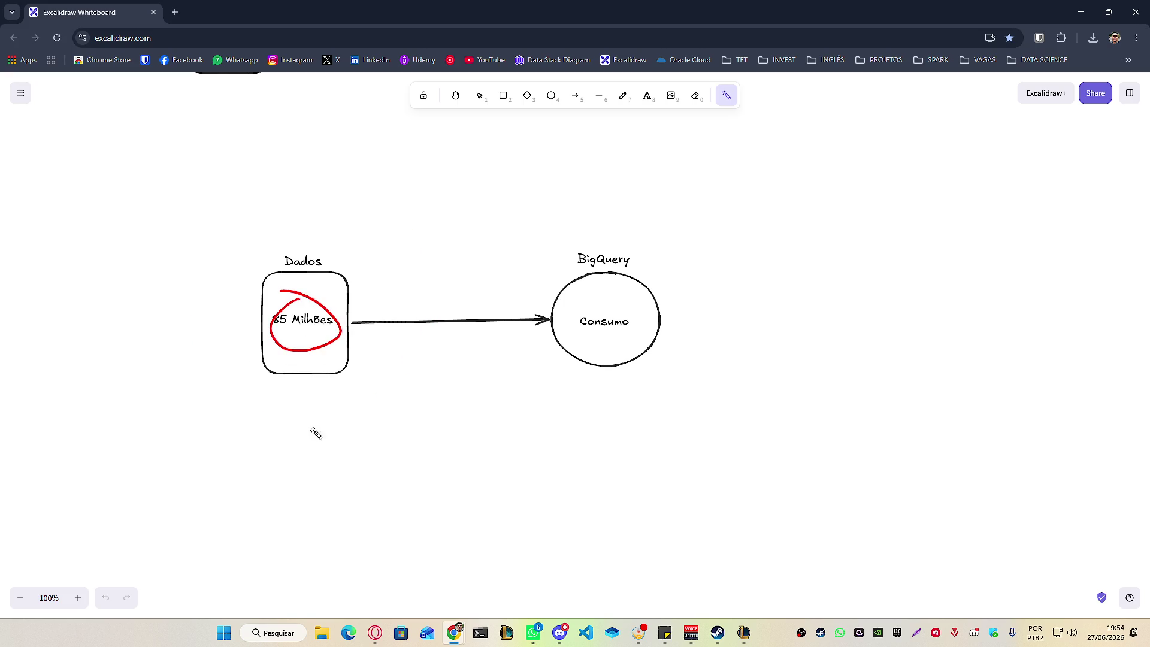
pyautogui.moveTo(293, 332); pyautogui.dragTo(539, 329)
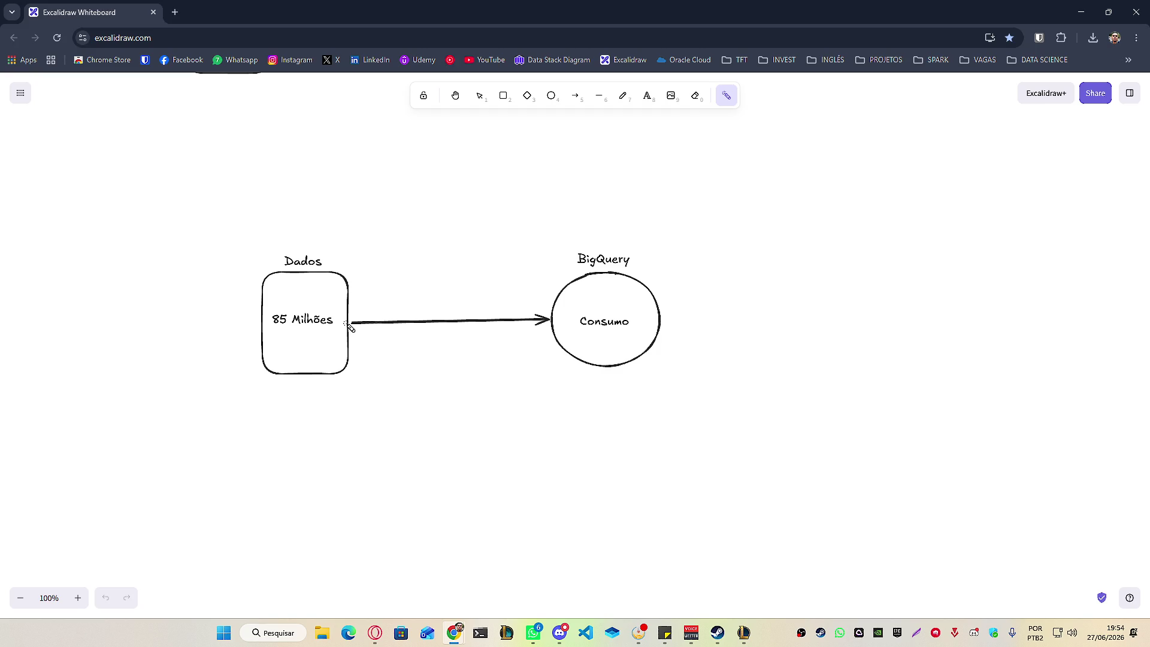
pyautogui.moveTo(270, 340); pyautogui.dragTo(719, 335)
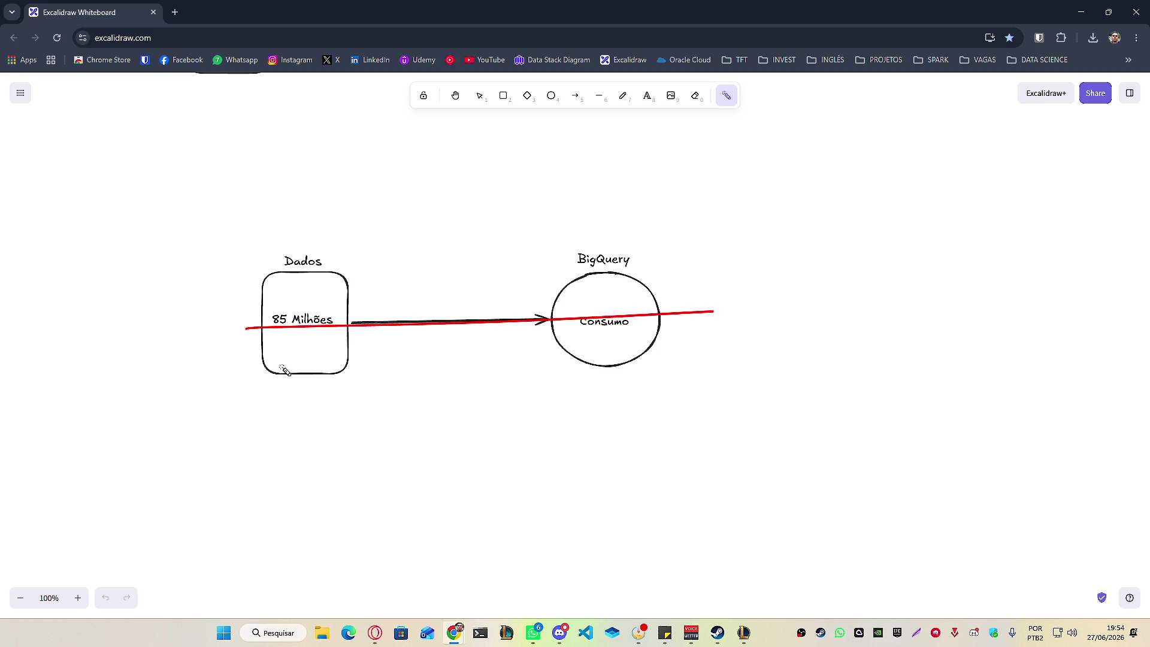
pyautogui.moveTo(278, 369)
pyautogui.mouseDown()
pyautogui.moveTo(321, 385)
pyautogui.moveTo(239, 375)
pyautogui.moveTo(677, 378)
pyautogui.moveTo(403, 360)
pyautogui.moveTo(454, 374)
pyautogui.mouseUp()
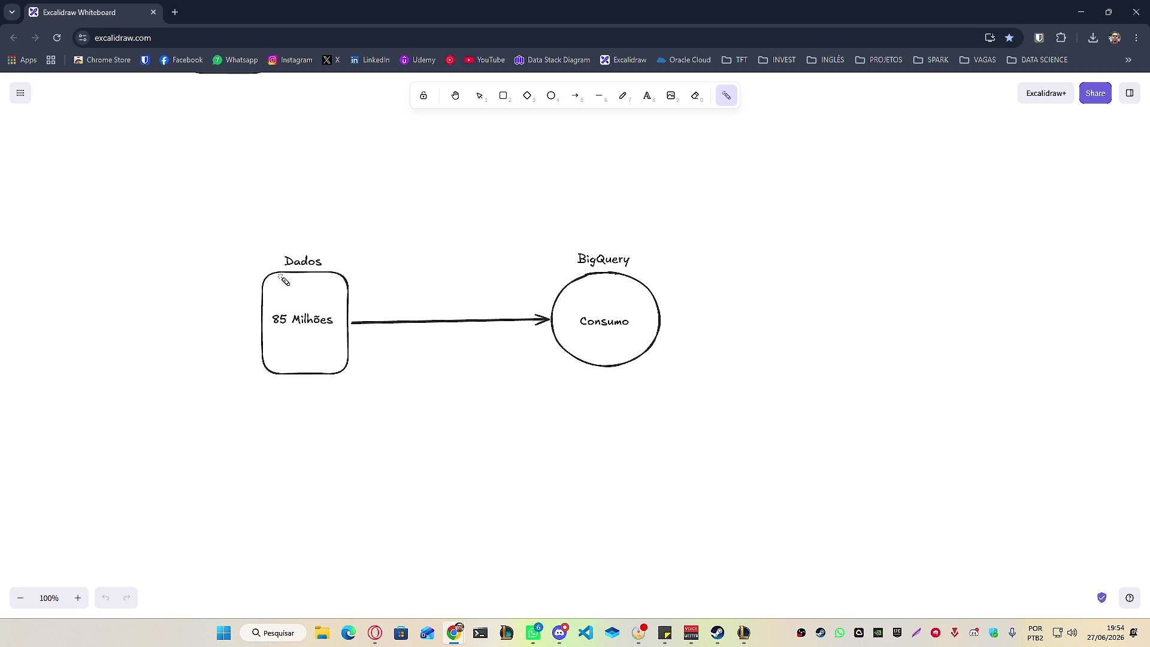
pyautogui.moveTo(267, 216); pyautogui.dragTo(432, 463)
pyautogui.moveTo(380, 213)
pyautogui.mouseDown()
pyautogui.moveTo(218, 457)
pyautogui.moveTo(449, 206)
pyautogui.moveTo(461, 360)
pyautogui.moveTo(370, 294)
pyautogui.mouseUp()
pyautogui.moveTo(309, 253)
pyautogui.mouseDown()
pyautogui.moveTo(385, 316)
pyautogui.moveTo(469, 324)
pyautogui.mouseUp()
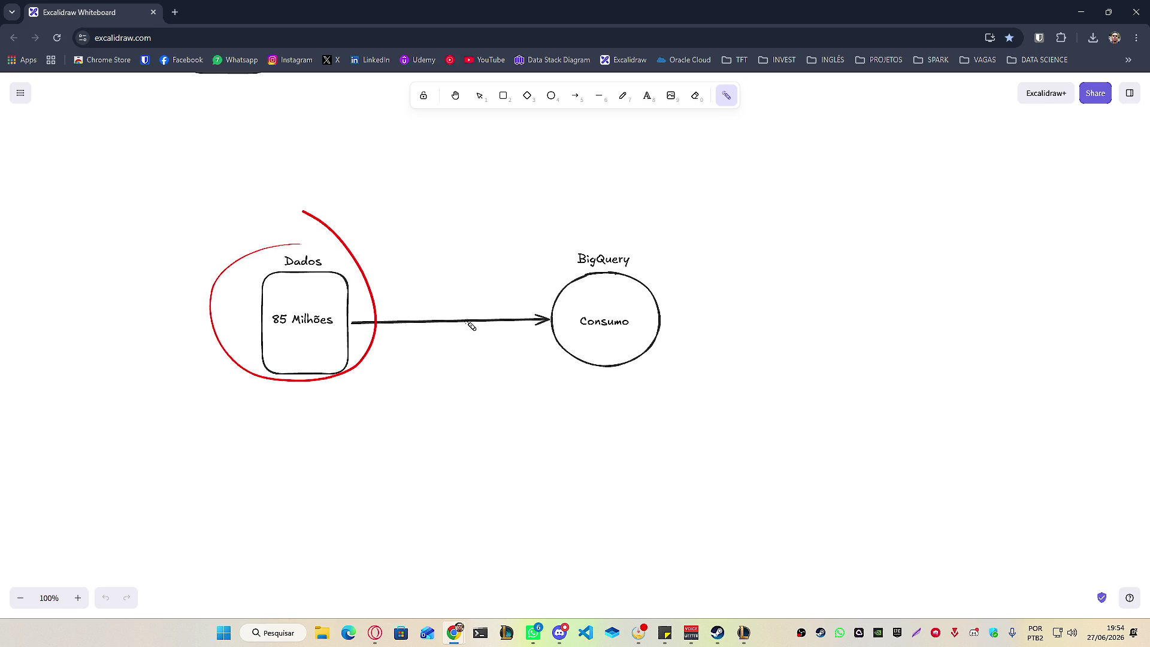
pyautogui.moveTo(429, 188); pyautogui.dragTo(472, 270)
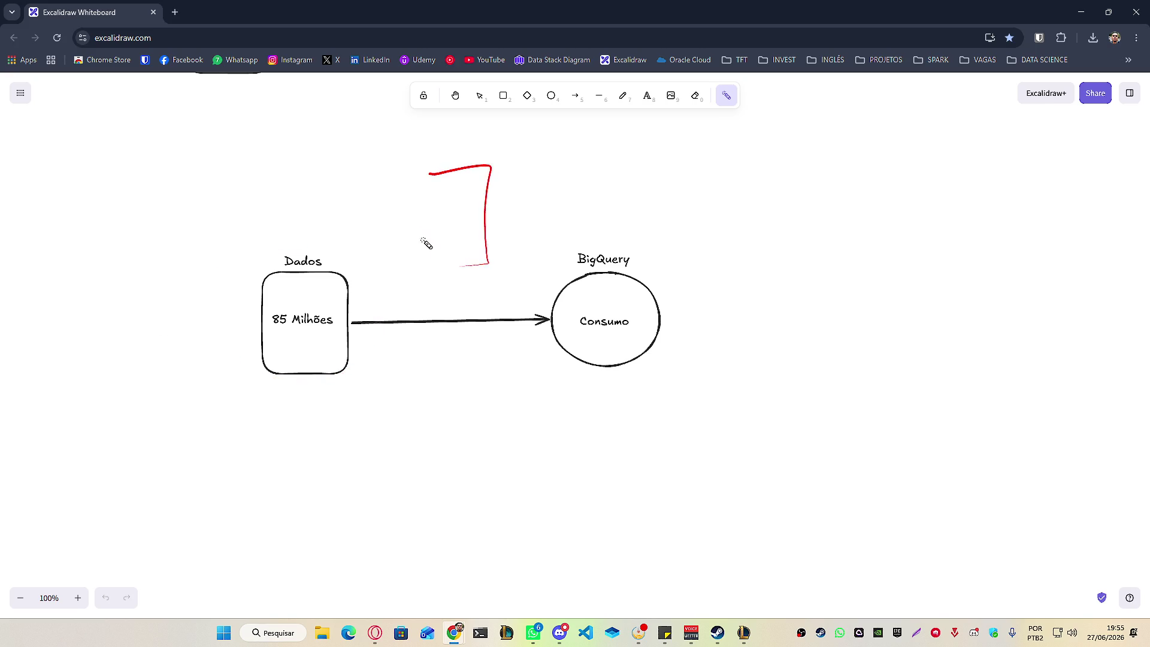
pyautogui.moveTo(429, 162)
pyautogui.mouseDown()
pyautogui.moveTo(437, 257)
pyautogui.moveTo(509, 146)
pyautogui.moveTo(425, 162)
pyautogui.moveTo(419, 257)
pyautogui.moveTo(464, 154)
pyautogui.moveTo(391, 142)
pyautogui.mouseUp()
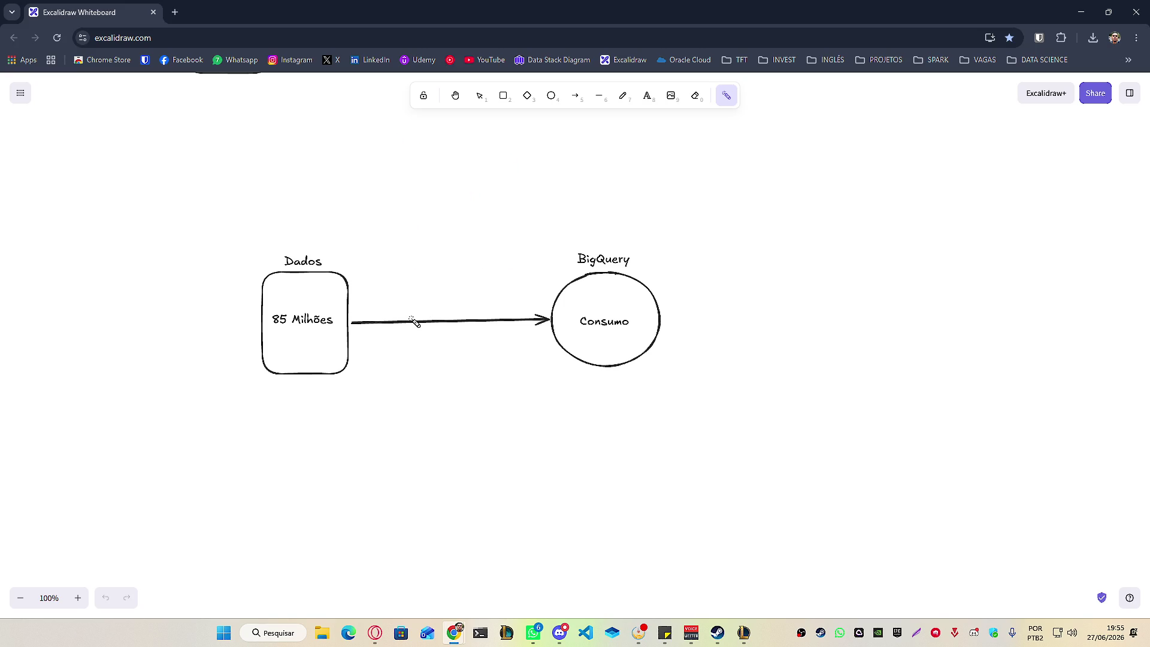
pyautogui.moveTo(571, 233)
pyautogui.mouseDown()
pyautogui.moveTo(677, 221)
pyautogui.moveTo(342, 292)
pyautogui.mouseUp()
# In PROJETOS, select the Case_Data_Enginner, Curso_SQL and Dataflow_Apache_Beam_GCP folders.
pyautogui.click(327, 640)
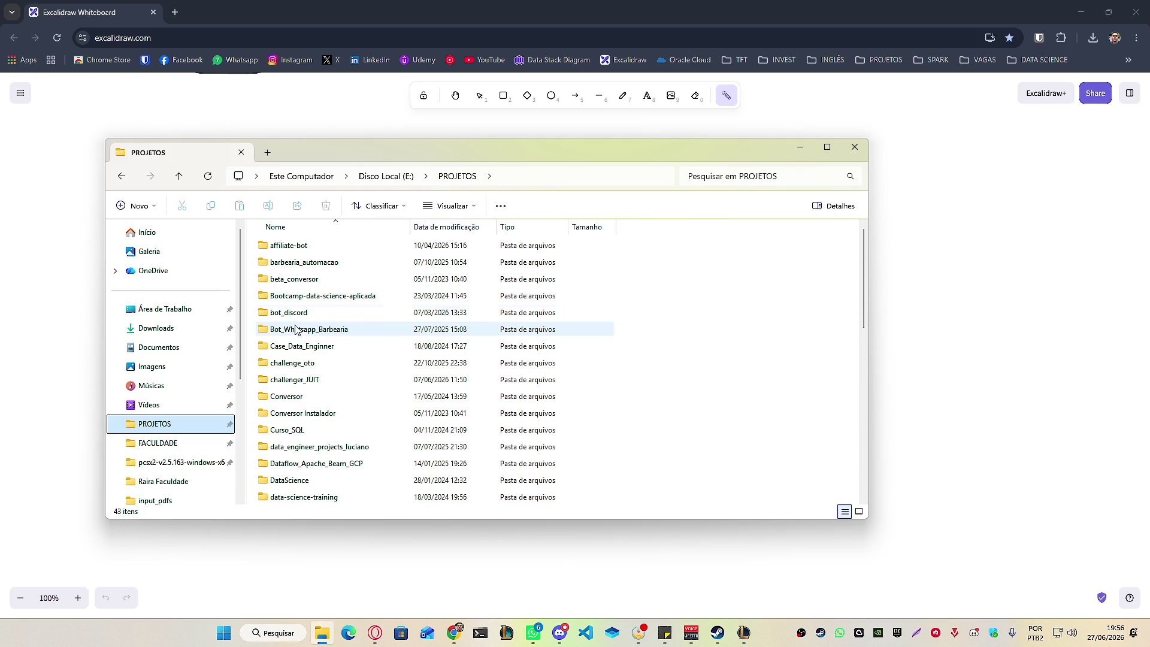
pyautogui.scroll(-1, 302, 312)
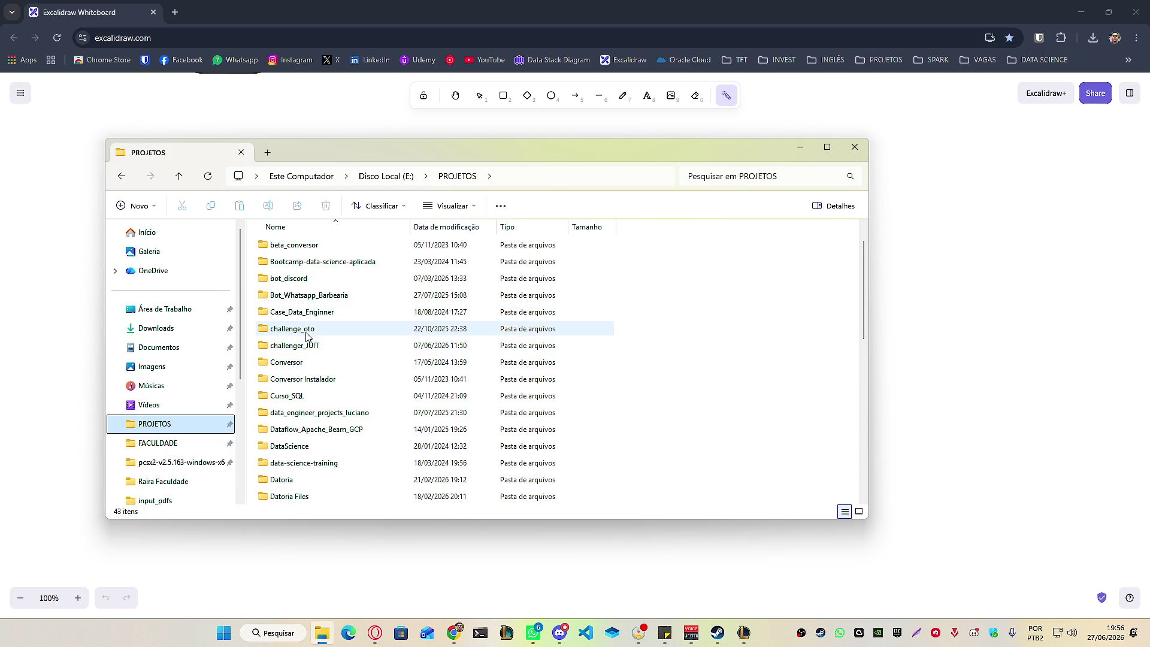
pyautogui.click(309, 314)
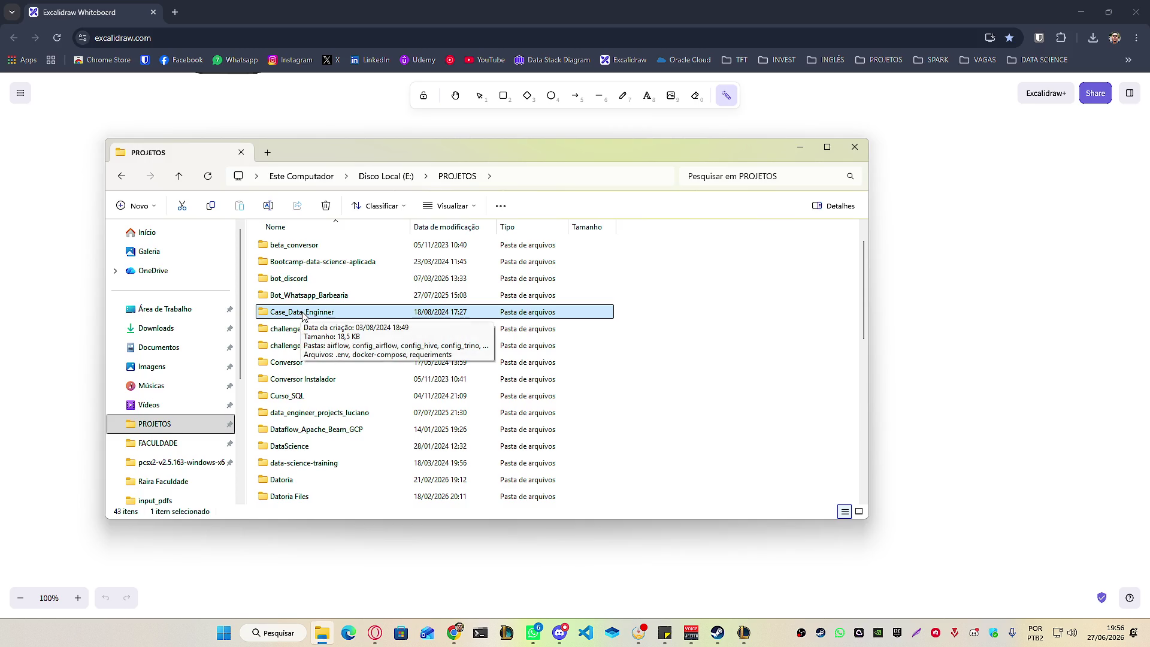
pyautogui.scroll(-1, 363, 383)
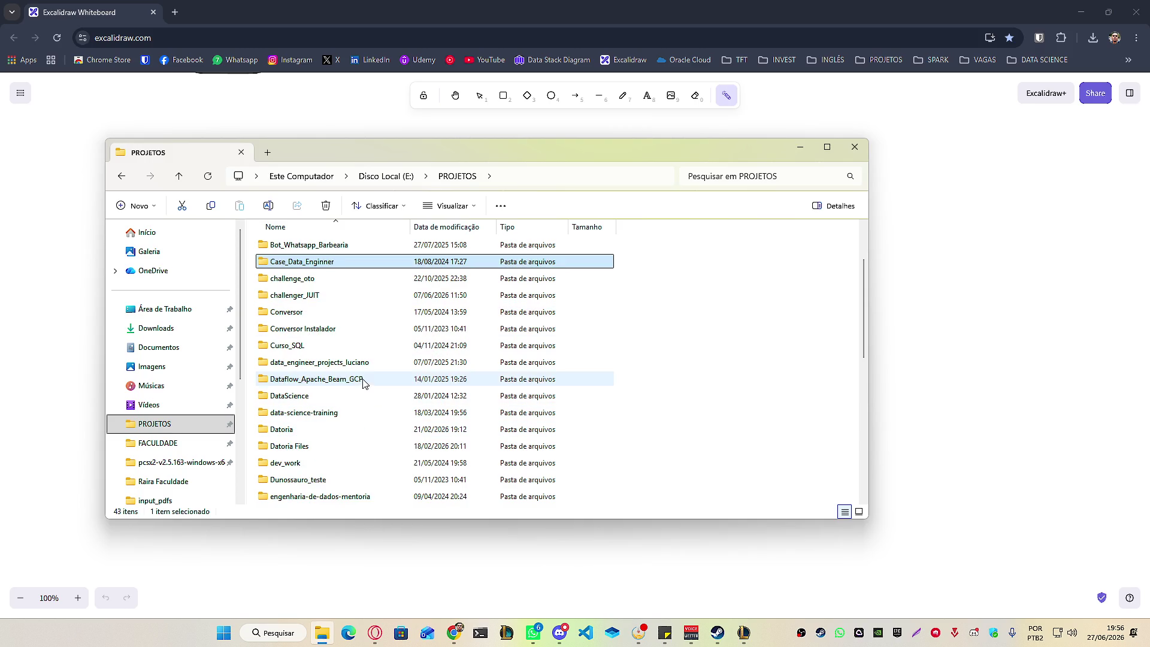
pyautogui.click(307, 346)
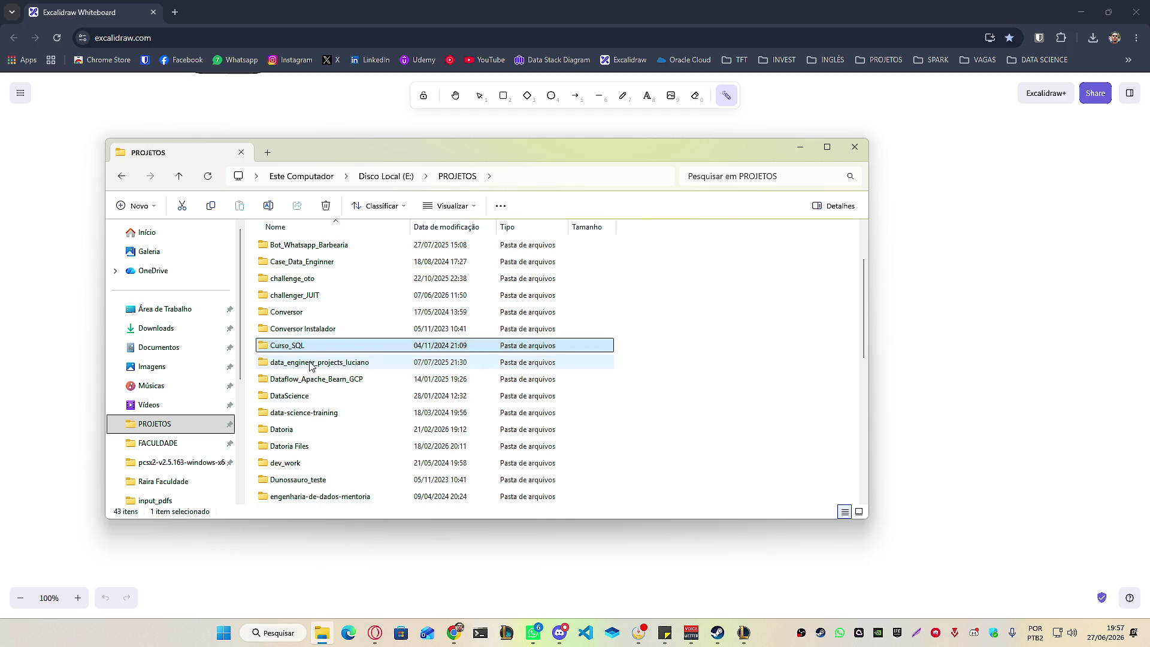
pyautogui.click(332, 381)
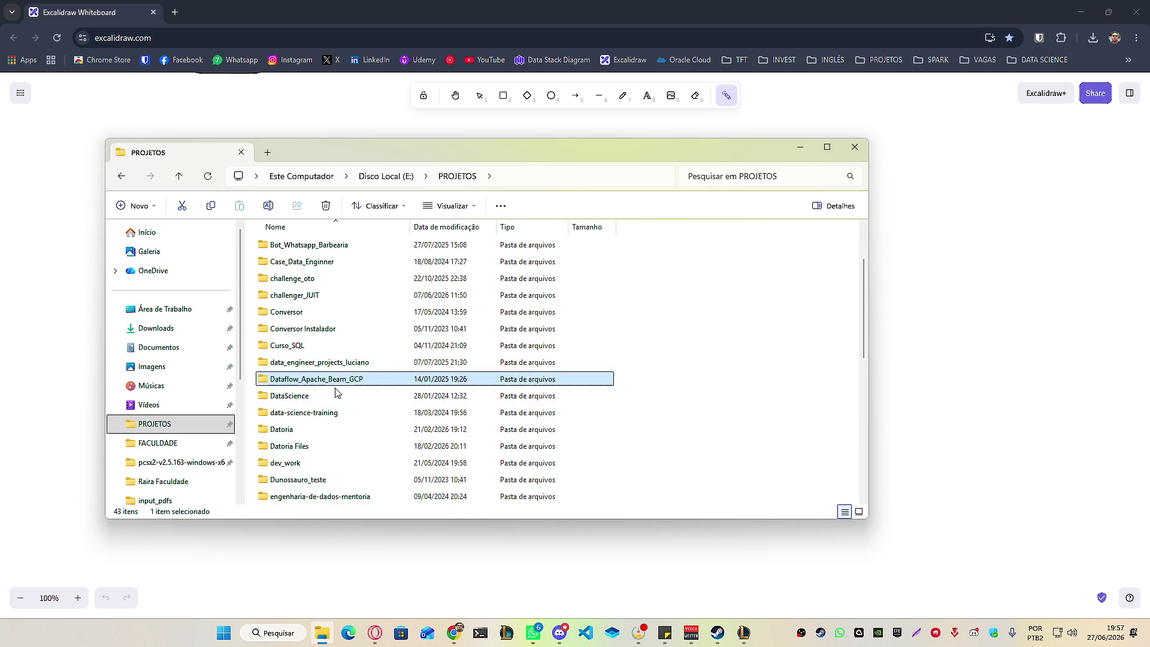
# Scroll further and select the FastAPI, n8n-templates, Power Bi and Pipeline_vendas folders.
pyautogui.scroll(-2, 394, 430)
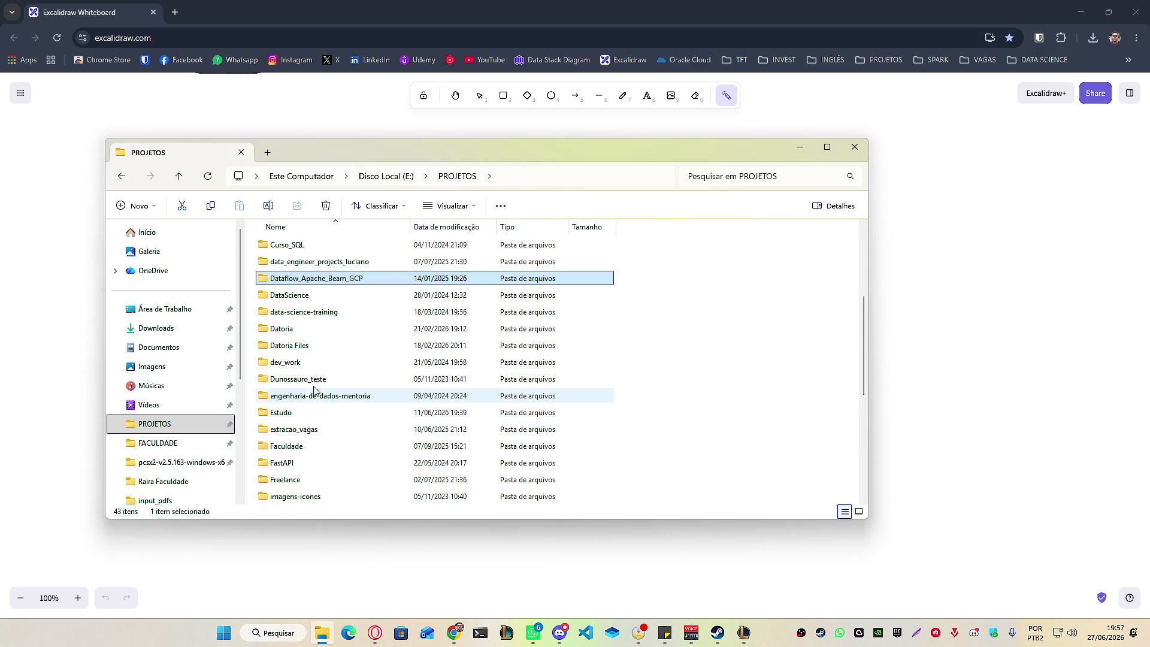
pyautogui.scroll(1, 308, 357)
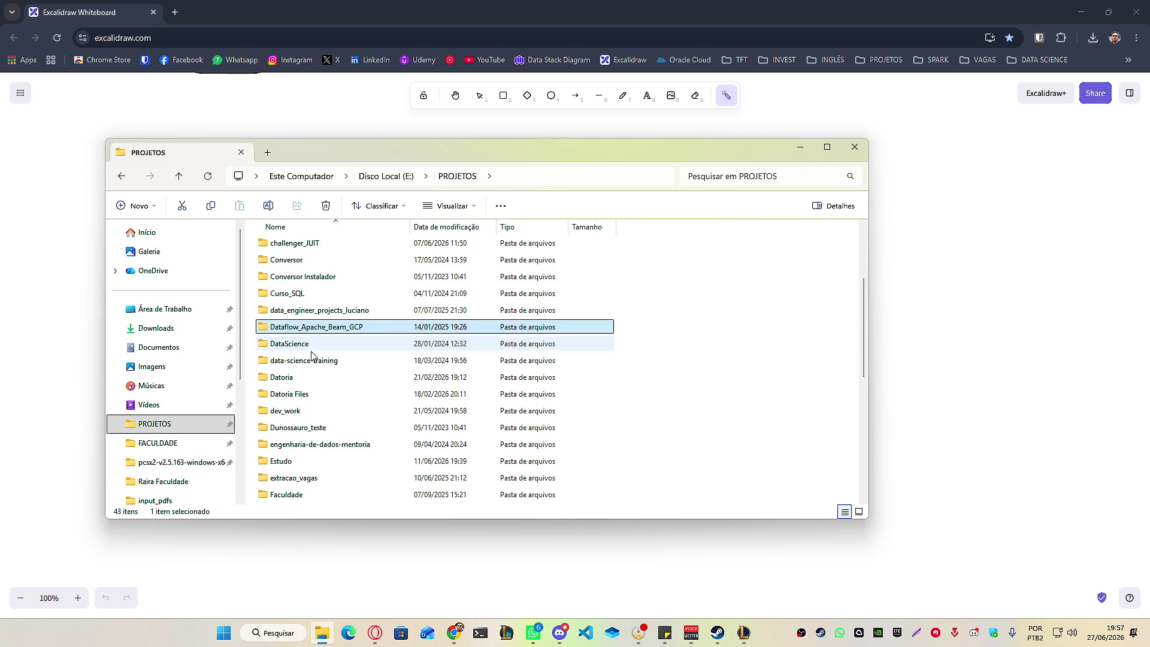
pyautogui.scroll(-1, 314, 327)
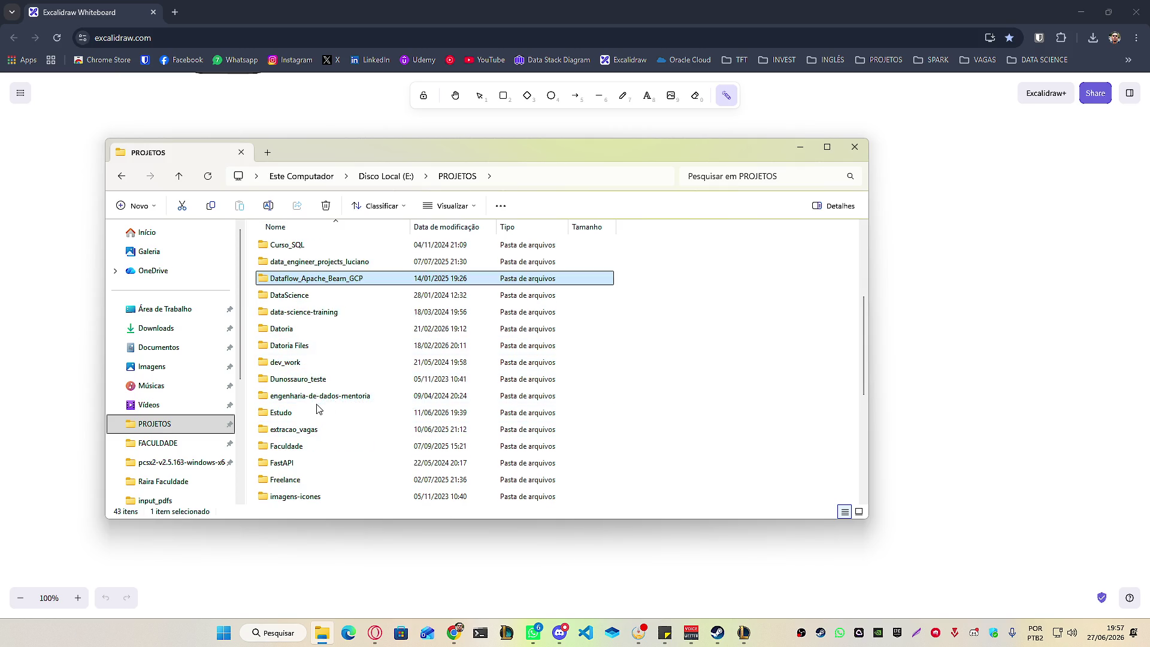
pyautogui.scroll(-1, 318, 408)
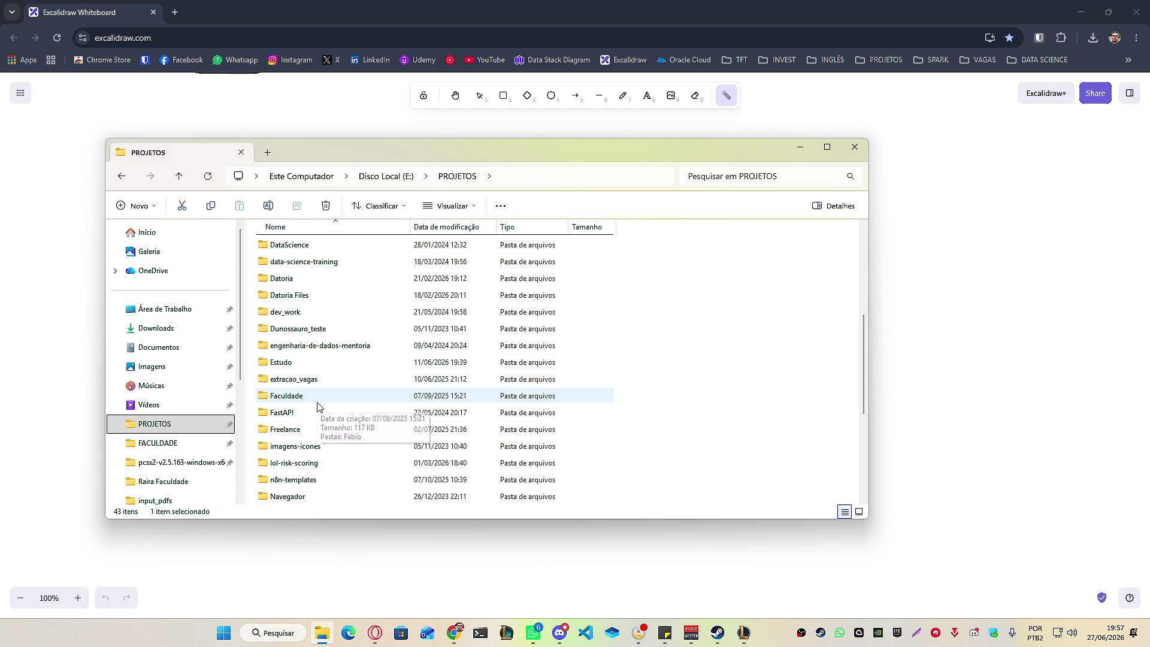
pyautogui.scroll(-1, 318, 408)
pyautogui.click(304, 360)
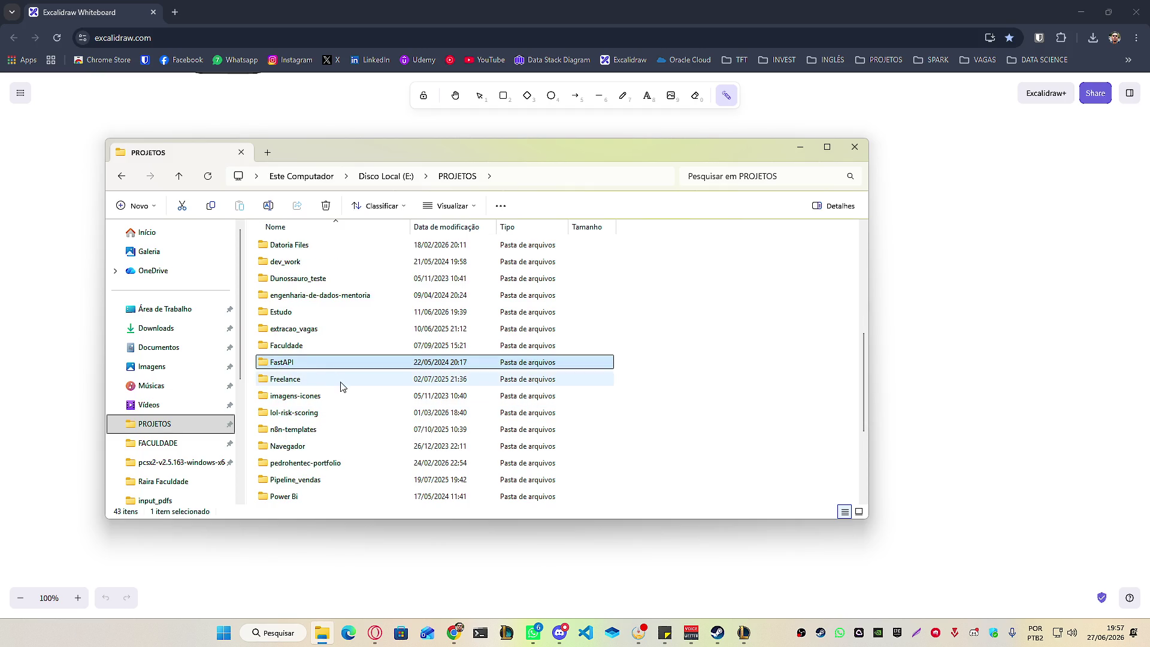
pyautogui.scroll(-1, 341, 399)
pyautogui.click(318, 381)
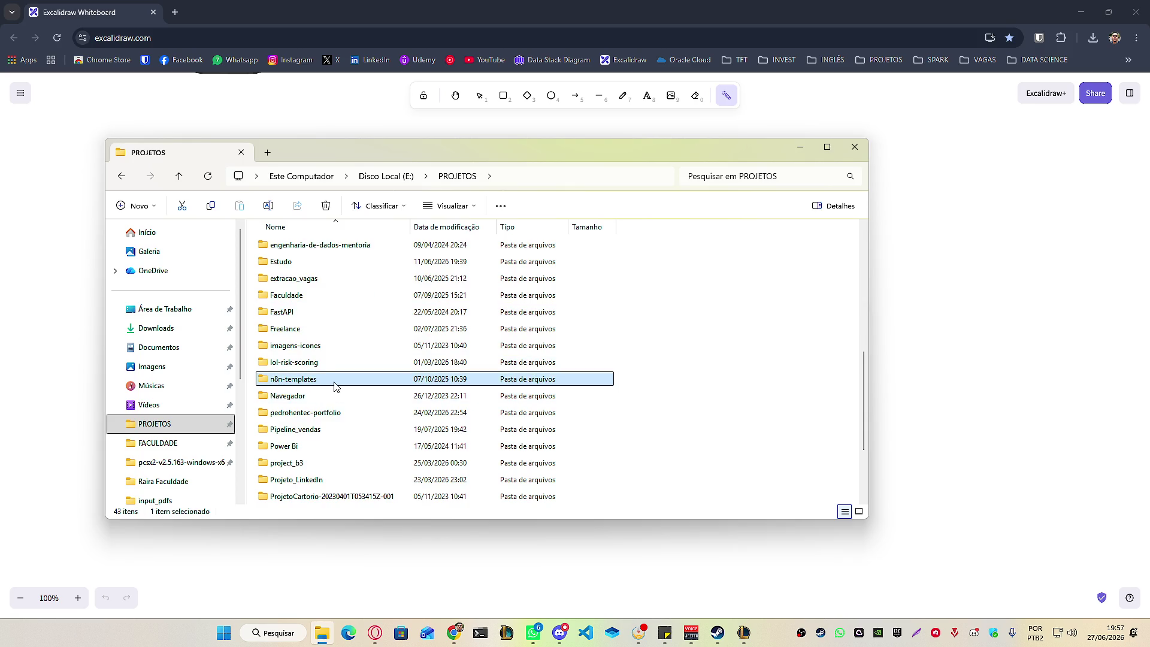
pyautogui.scroll(-2, 361, 409)
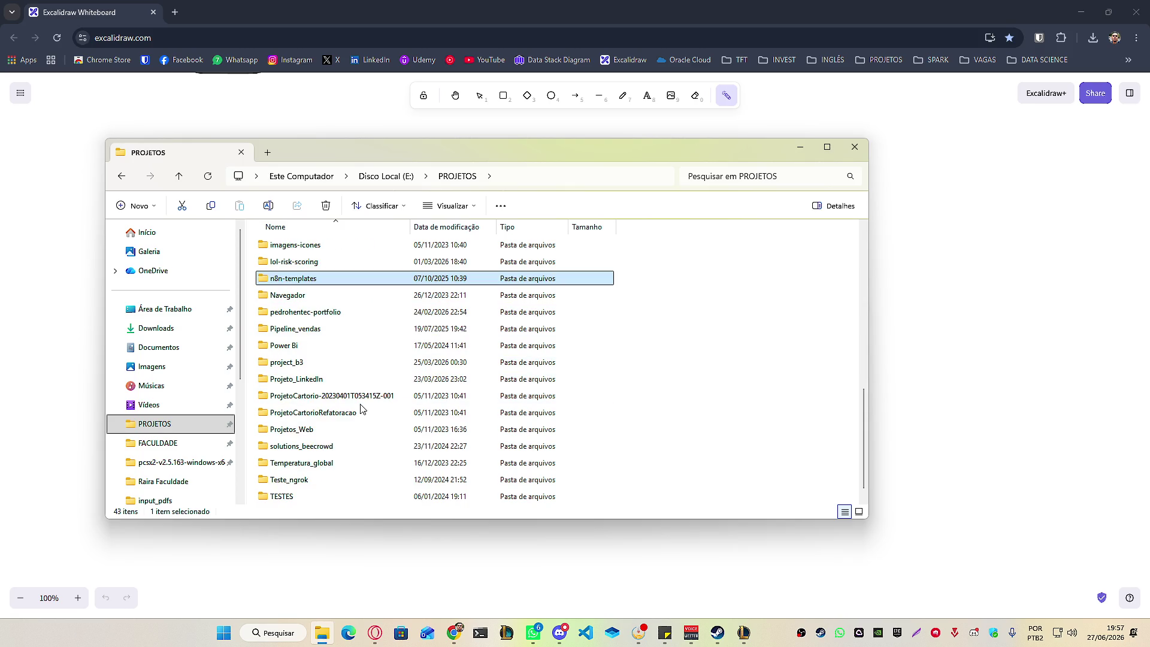
pyautogui.click(312, 344)
pyautogui.click(312, 330)
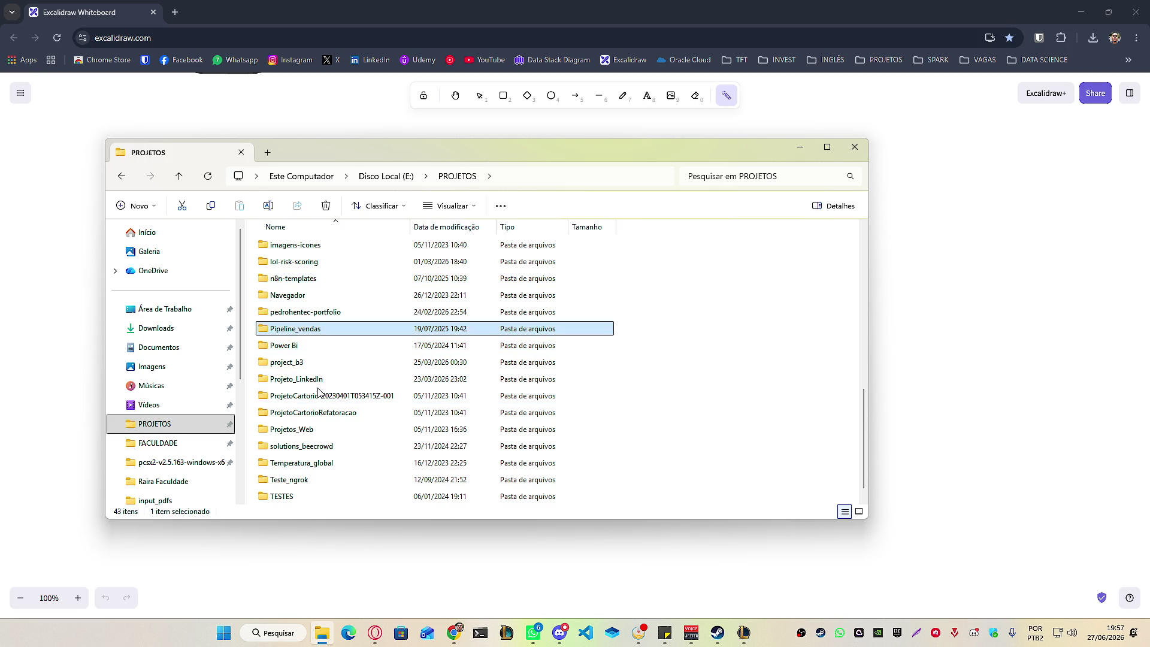
# Select project_b3, Projeto_LinkedIn, Temperatura_global and wc2026-pipeline, then resize the window.
pyautogui.click(320, 363)
pyautogui.click(324, 379)
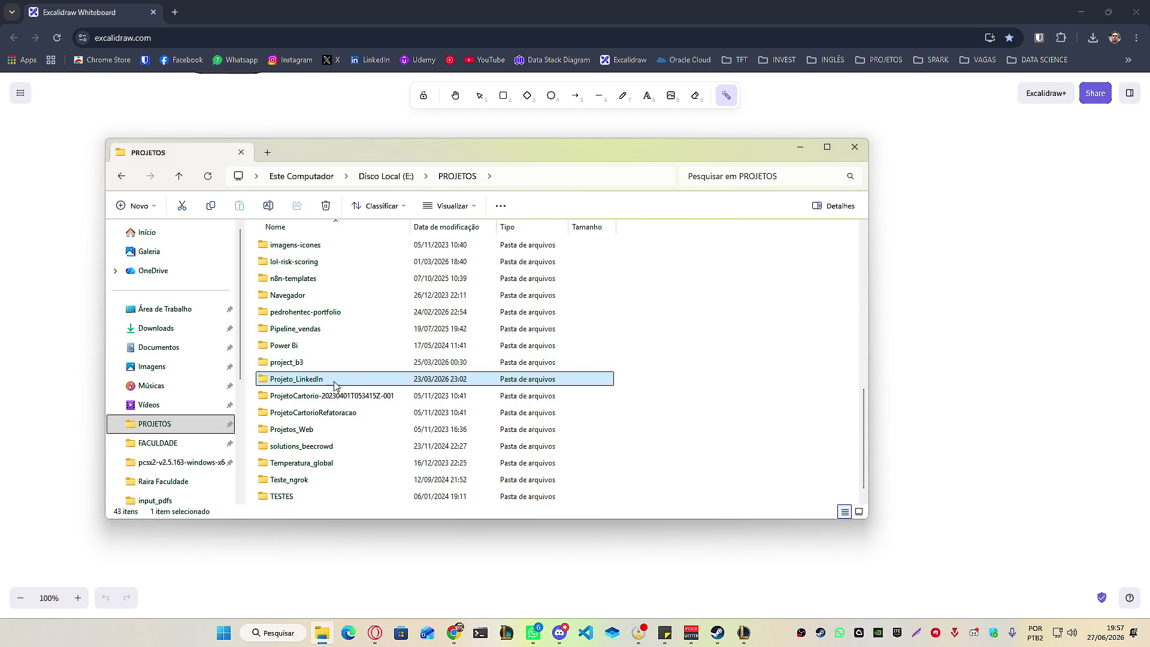
pyautogui.scroll(-1, 343, 387)
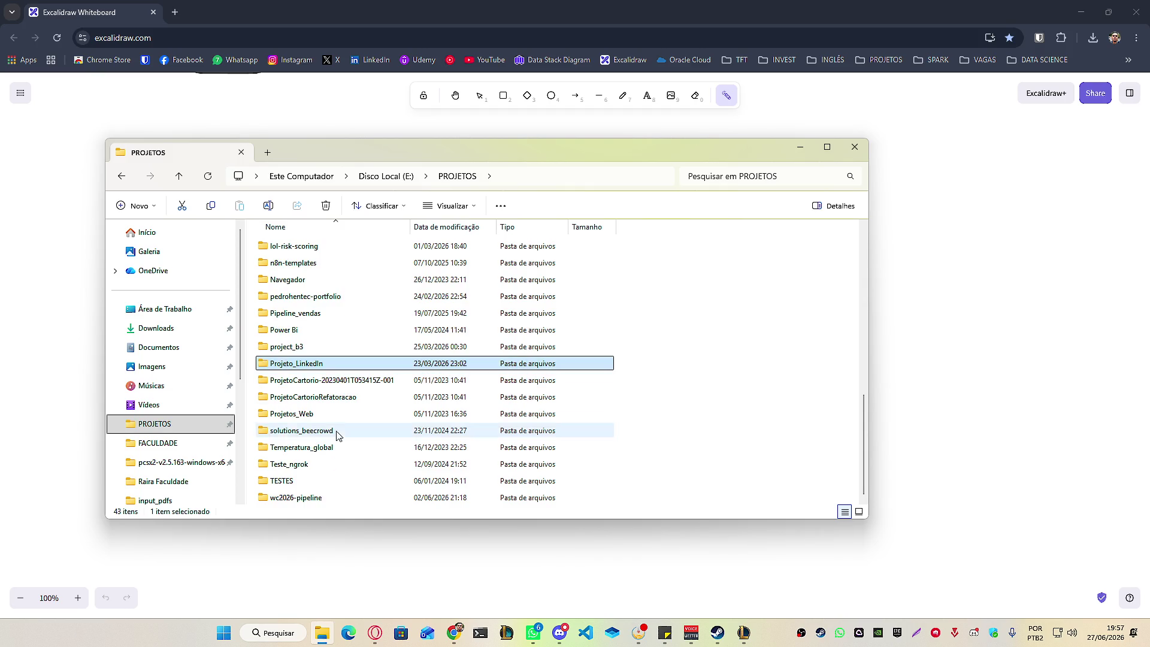
pyautogui.click(351, 448)
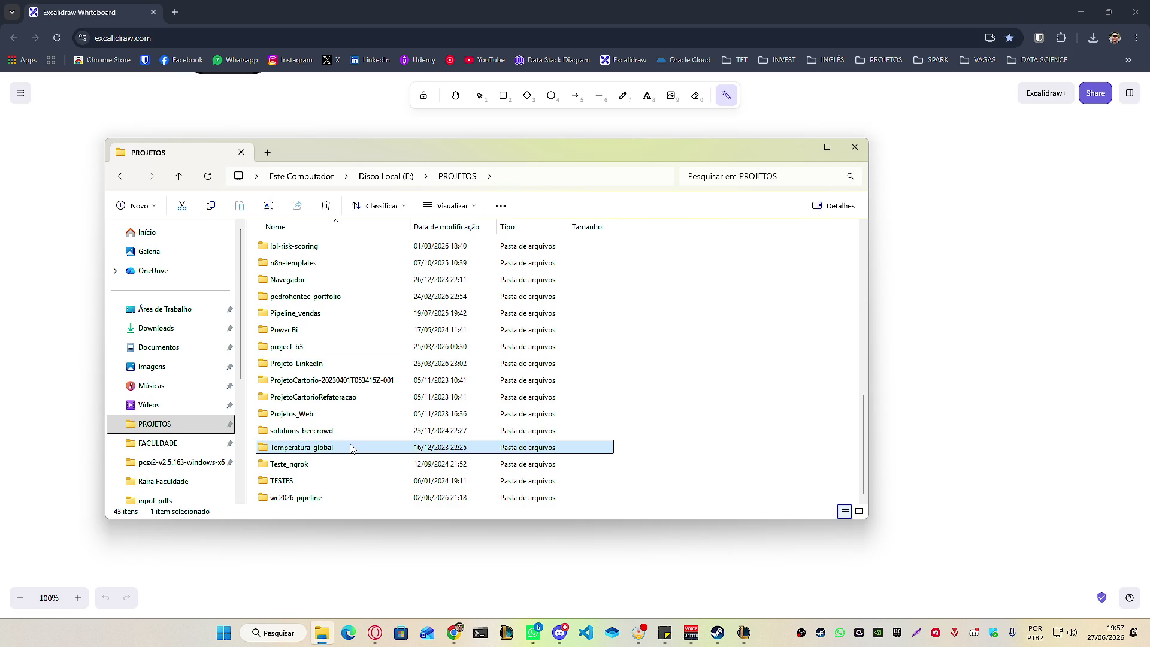
pyautogui.click(327, 502)
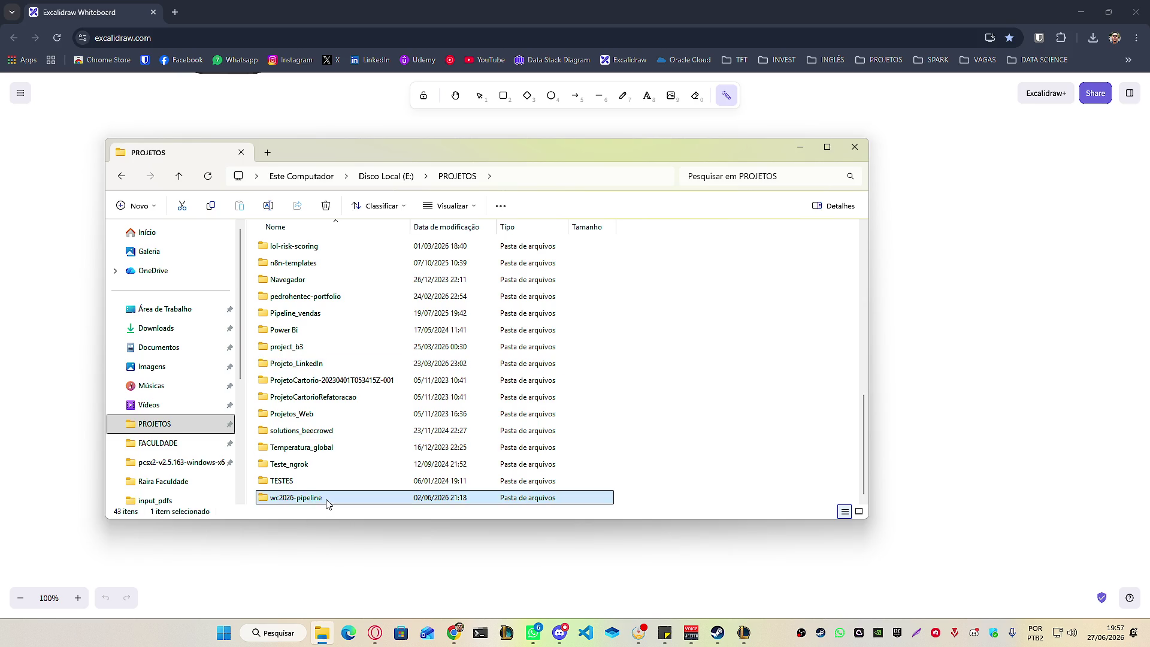
pyautogui.moveTo(312, 503)
pyautogui.moveTo(868, 144); pyautogui.dragTo(869, 146)
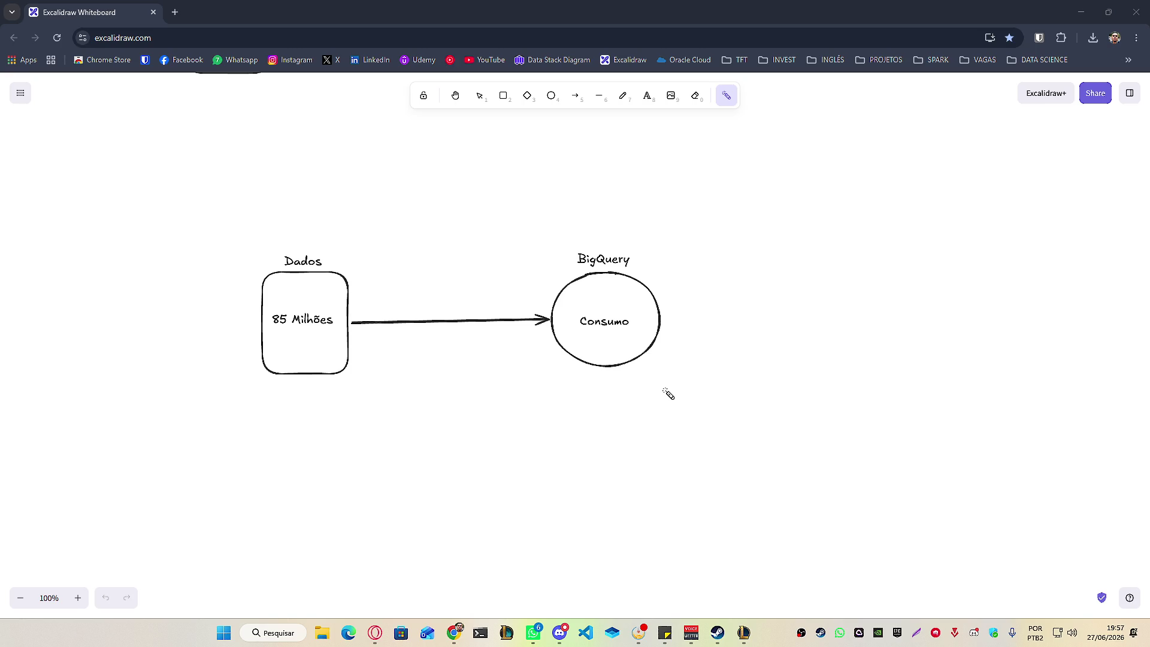
# Open Twitch in a new tab and play a followed programming streamer's live stream.
pyautogui.click(173, 12)
pyautogui.write('tw')
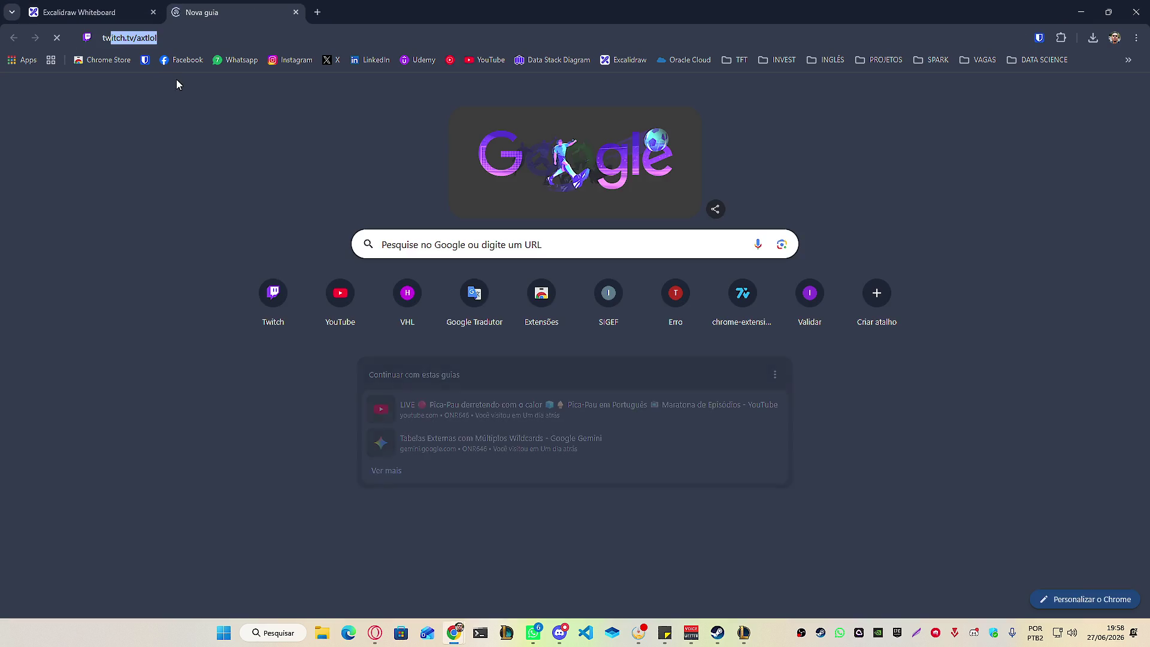
pyautogui.click(228, 91)
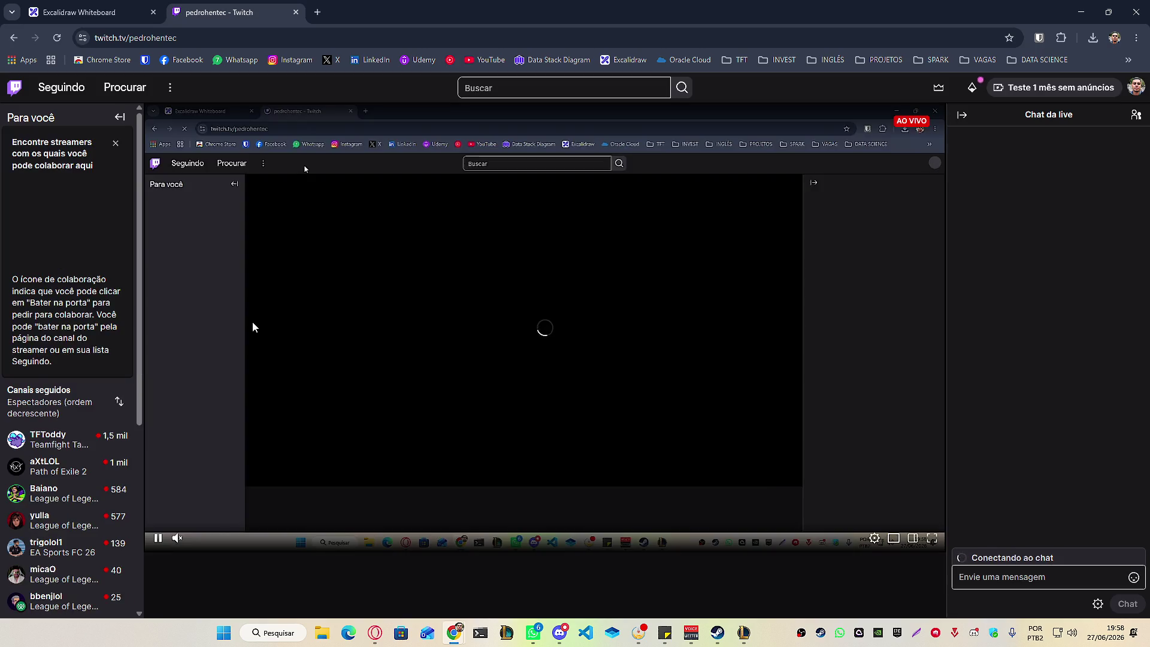
pyautogui.scroll(-2, 66, 510)
pyautogui.click(67, 543)
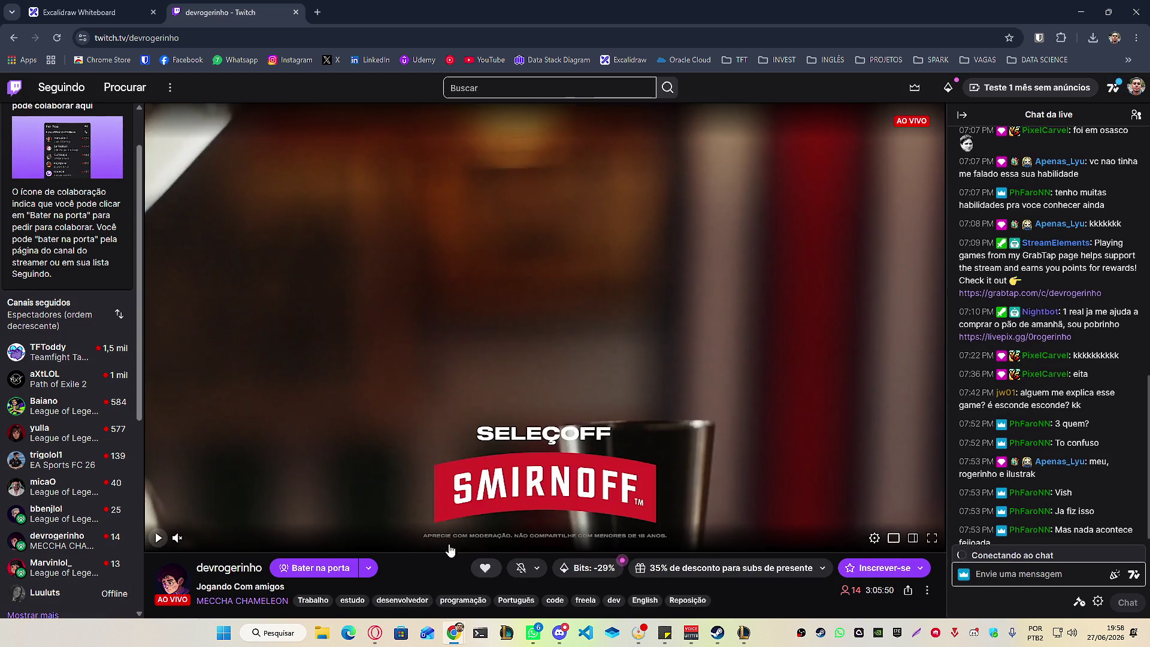
pyautogui.click(160, 539)
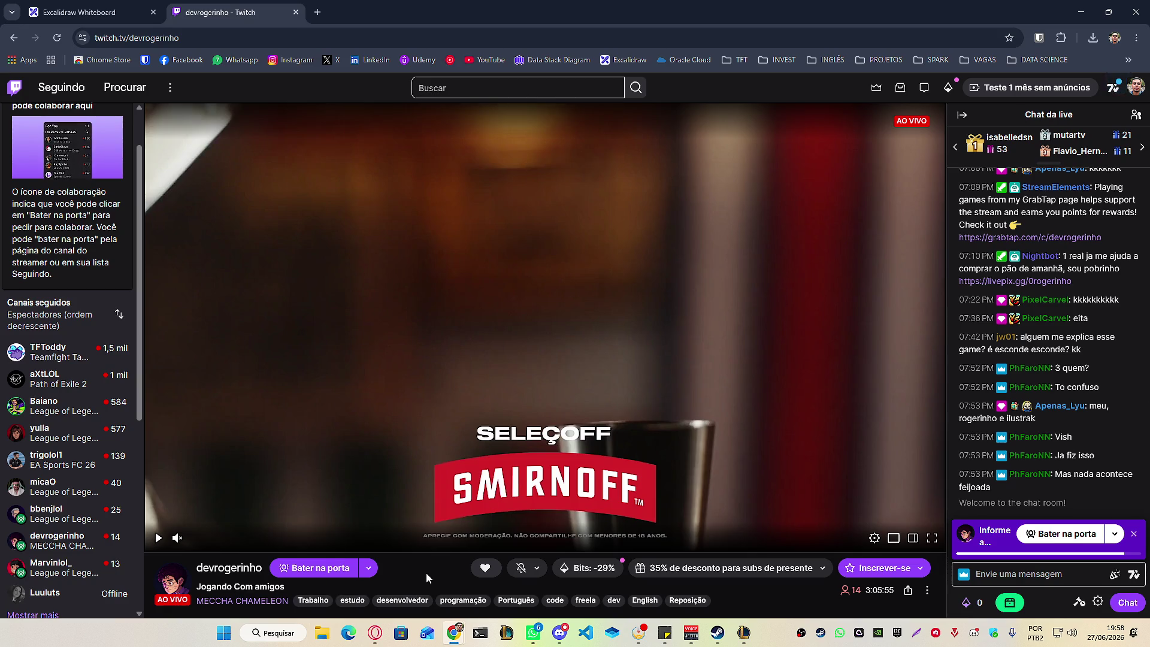
# Switch to a followed League of Legends streamer's live channel, then close the Twitch tab.
pyautogui.scroll(-4, 426, 569)
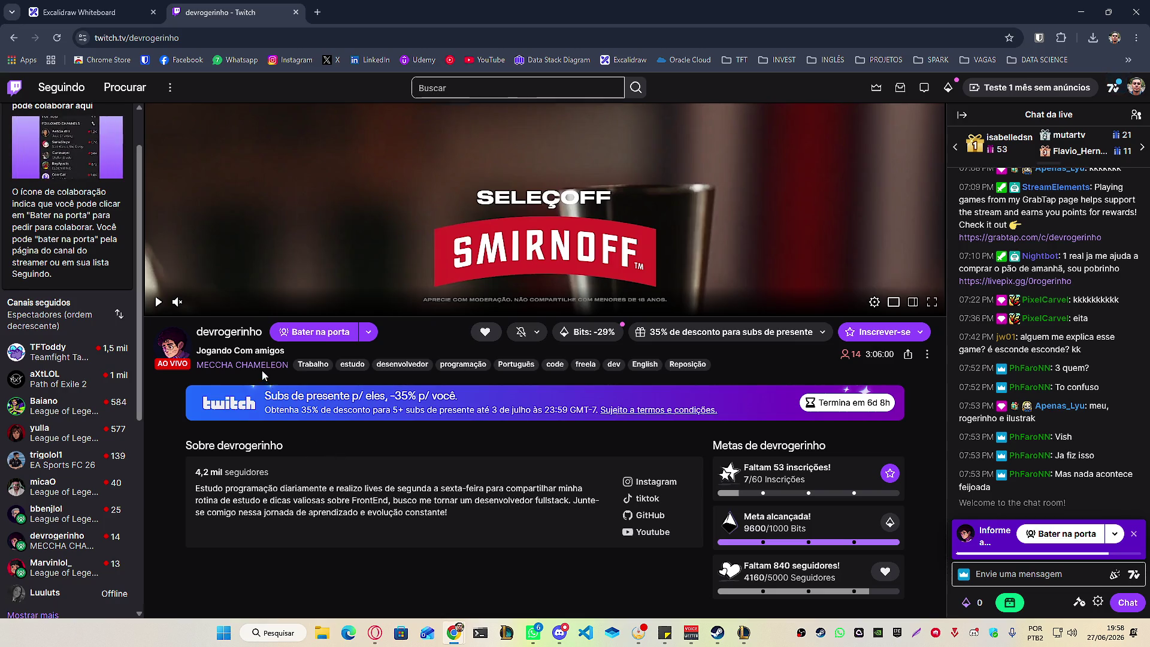
pyautogui.scroll(4, 790, 372)
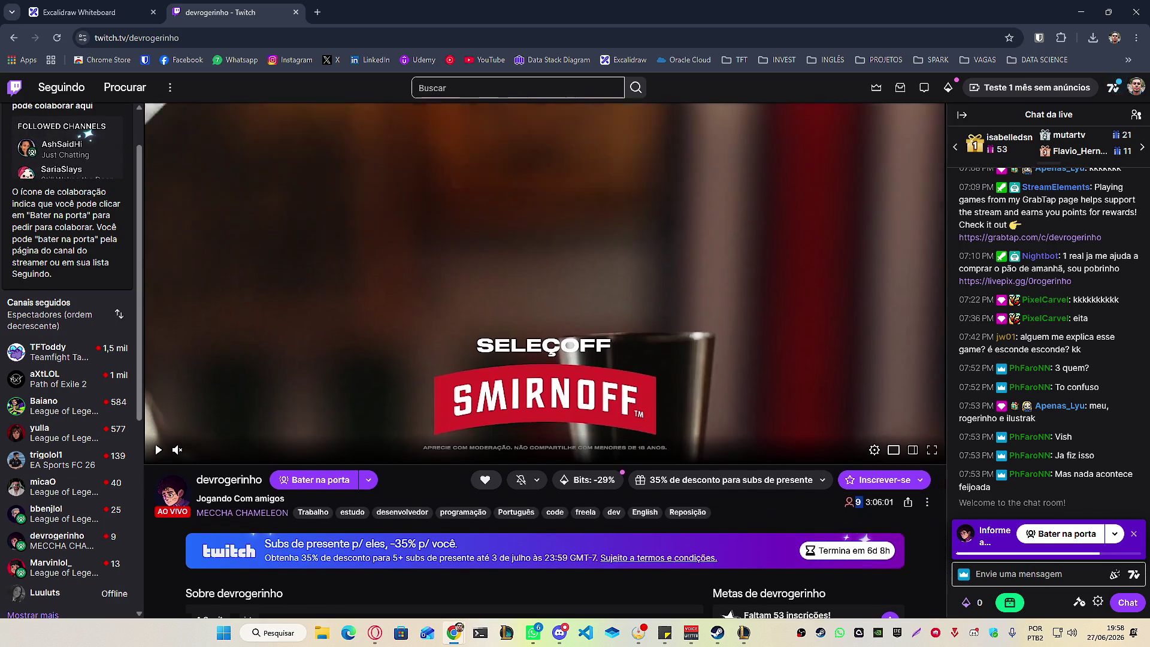
pyautogui.scroll(-3, 856, 502)
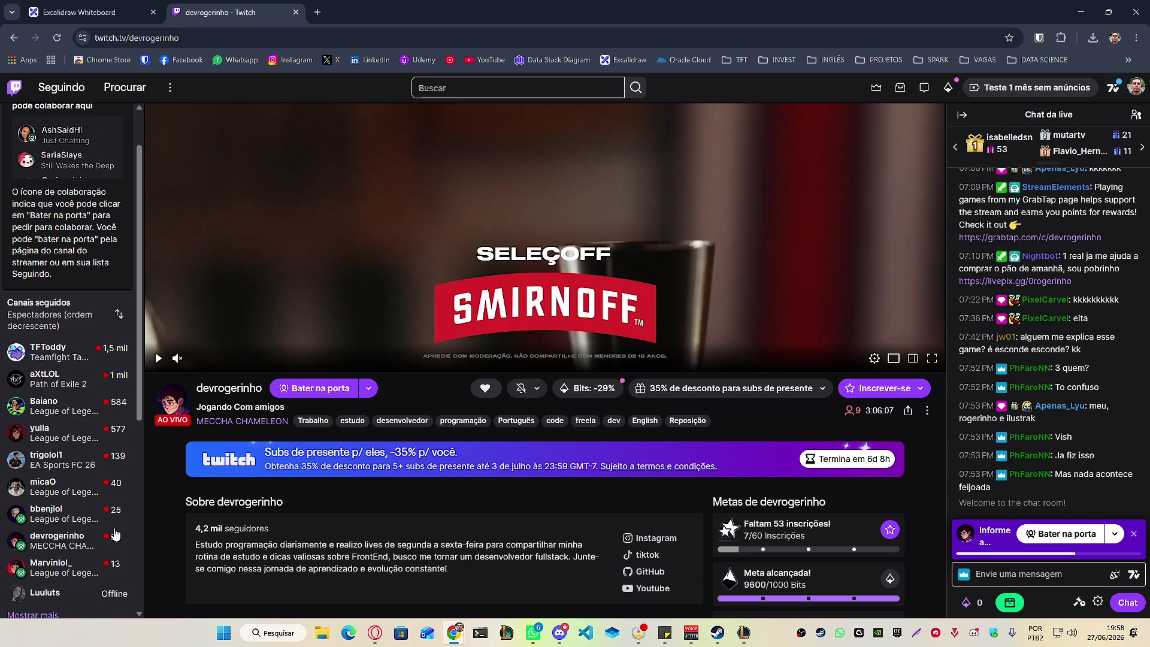
pyautogui.click(67, 572)
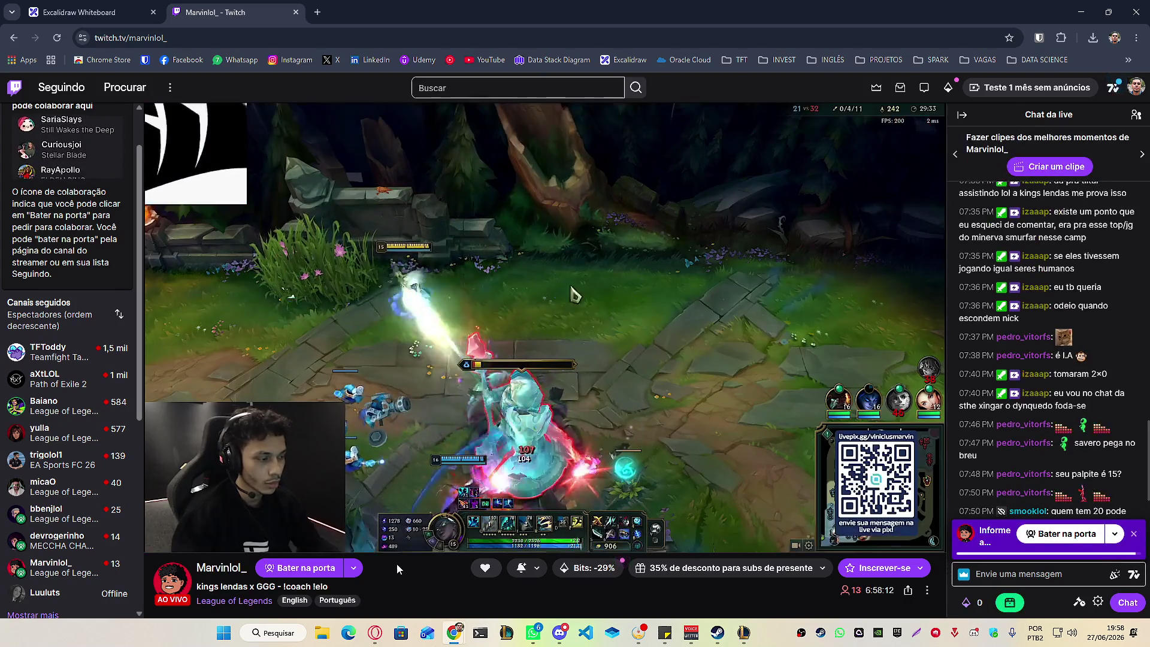
pyautogui.scroll(-2, 388, 578)
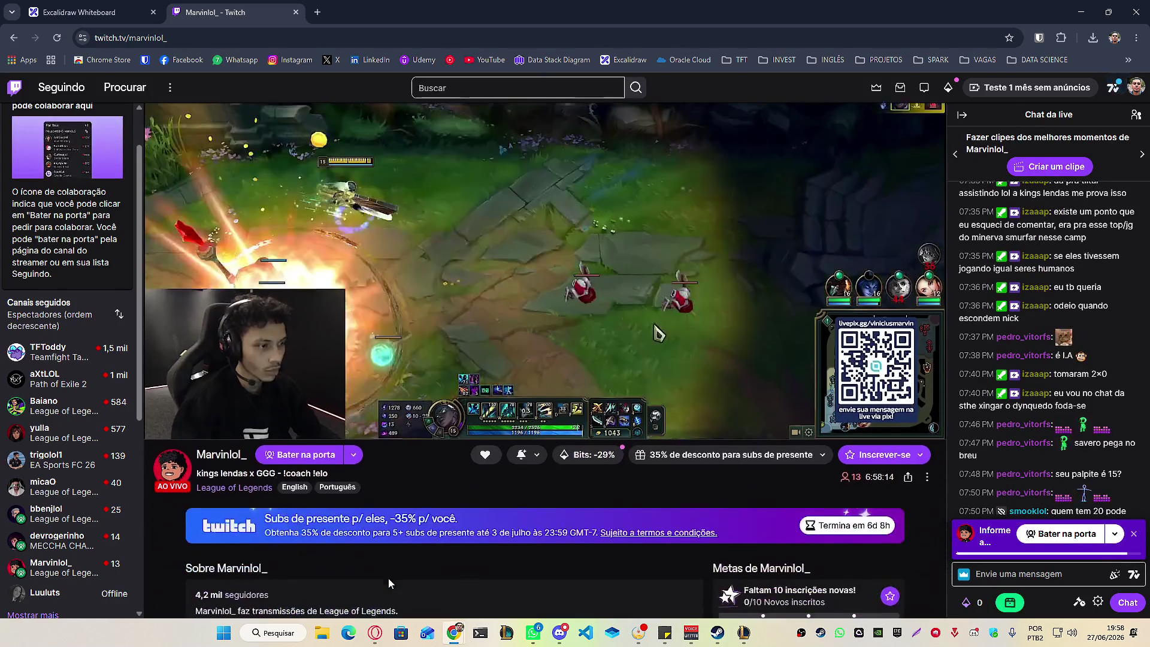
pyautogui.moveTo(811, 468); pyautogui.dragTo(486, 492)
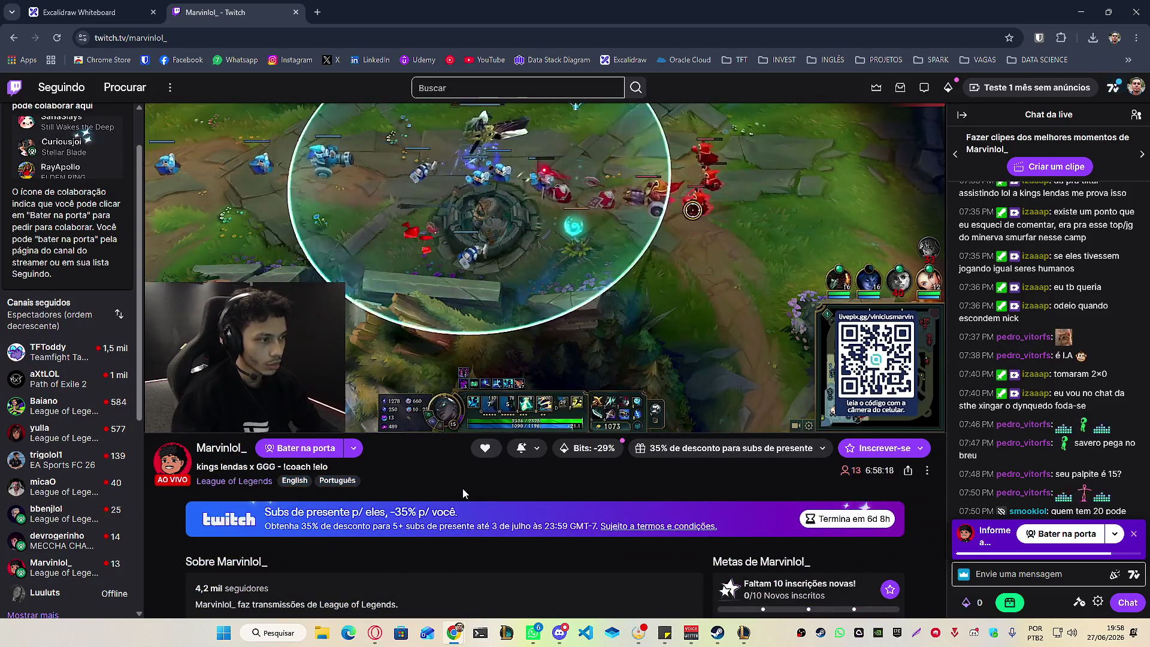
pyautogui.click(389, 480)
pyautogui.scroll(2, 390, 481)
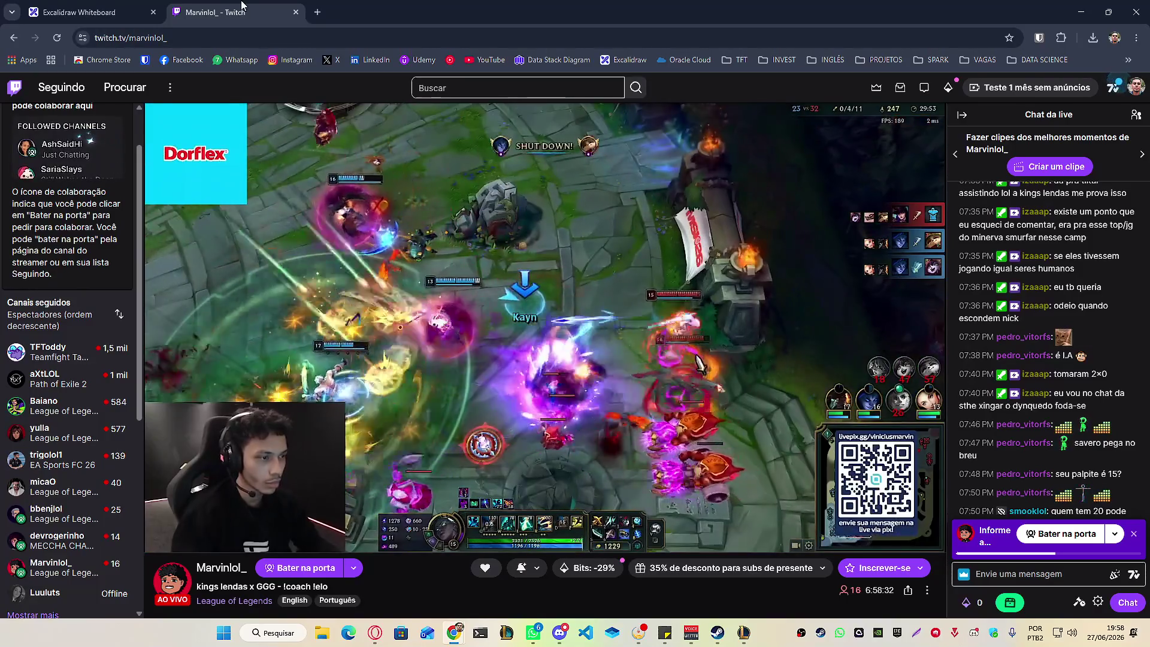
pyautogui.middleClick(241, 9)
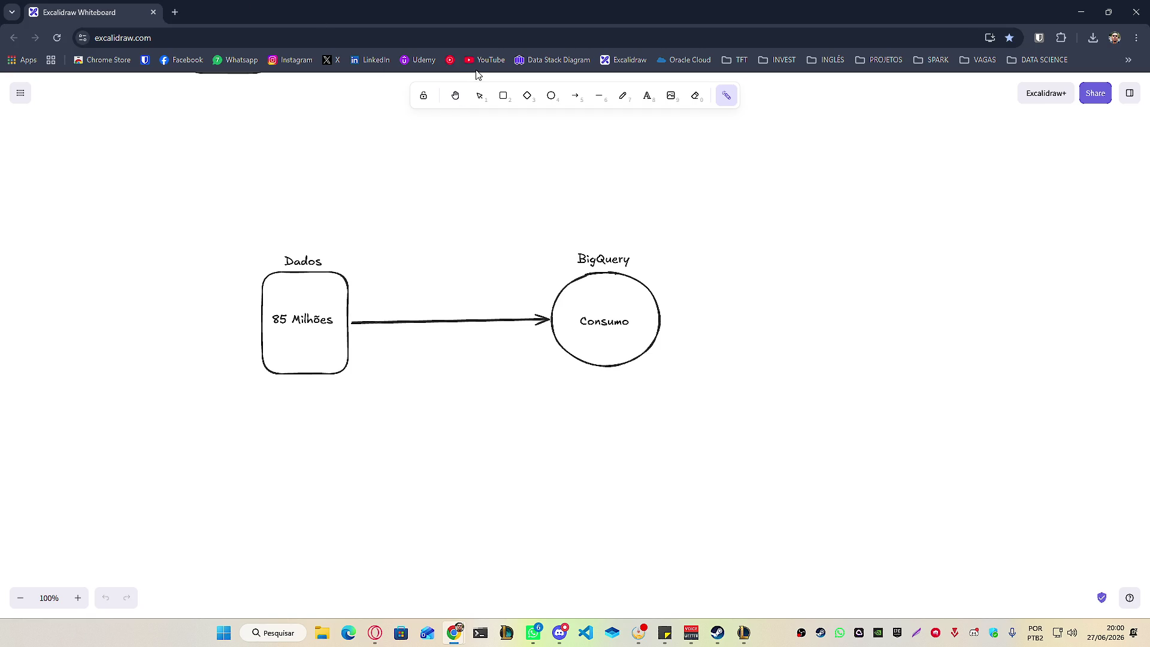
# Open the YouTube home page in a new tab beside the Excalidraw whiteboard.
pyautogui.middleClick(484, 60)
pyautogui.click(247, 18)
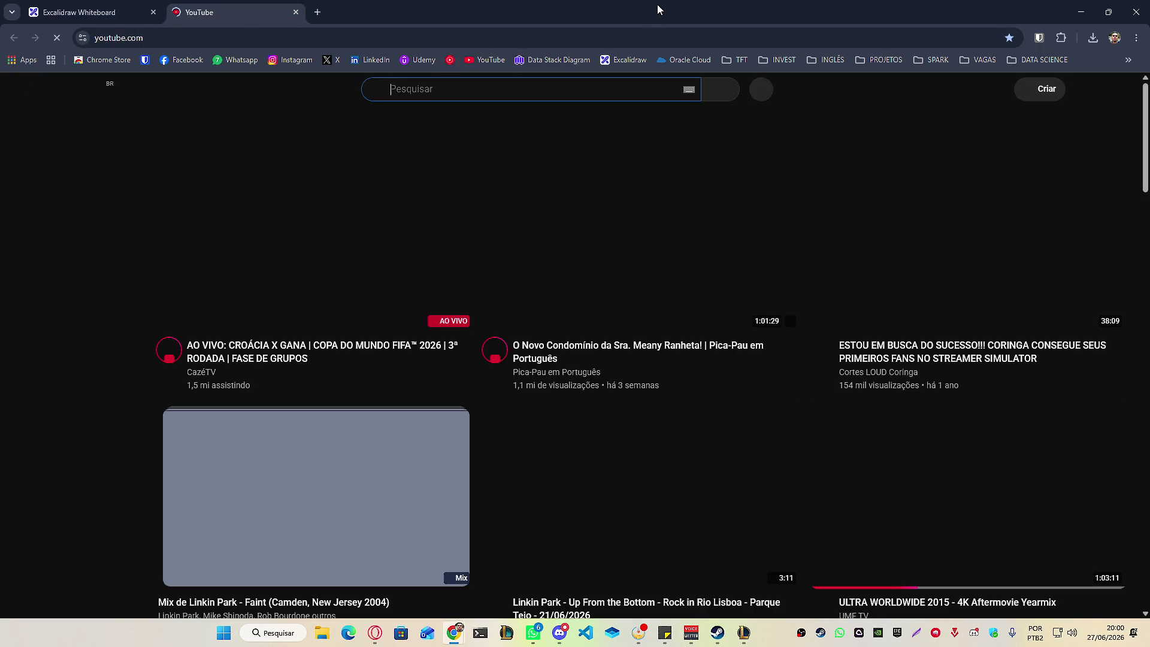
pyautogui.click(446, 89)
pyautogui.write('Jornada de Dados')
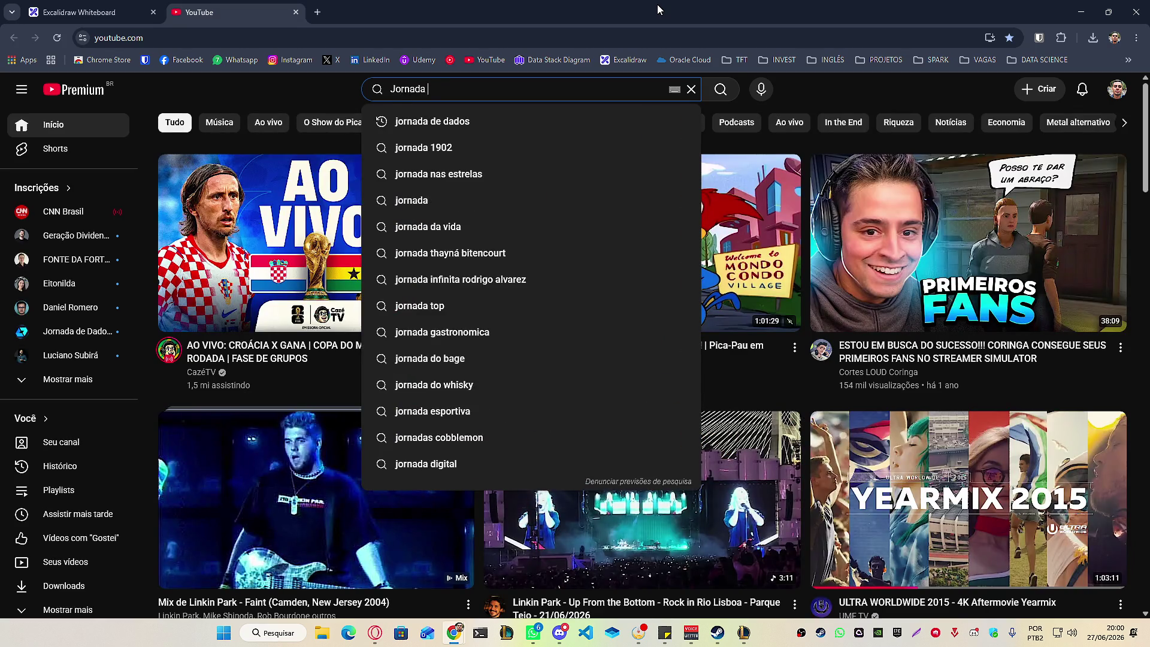
pyautogui.press('Return')
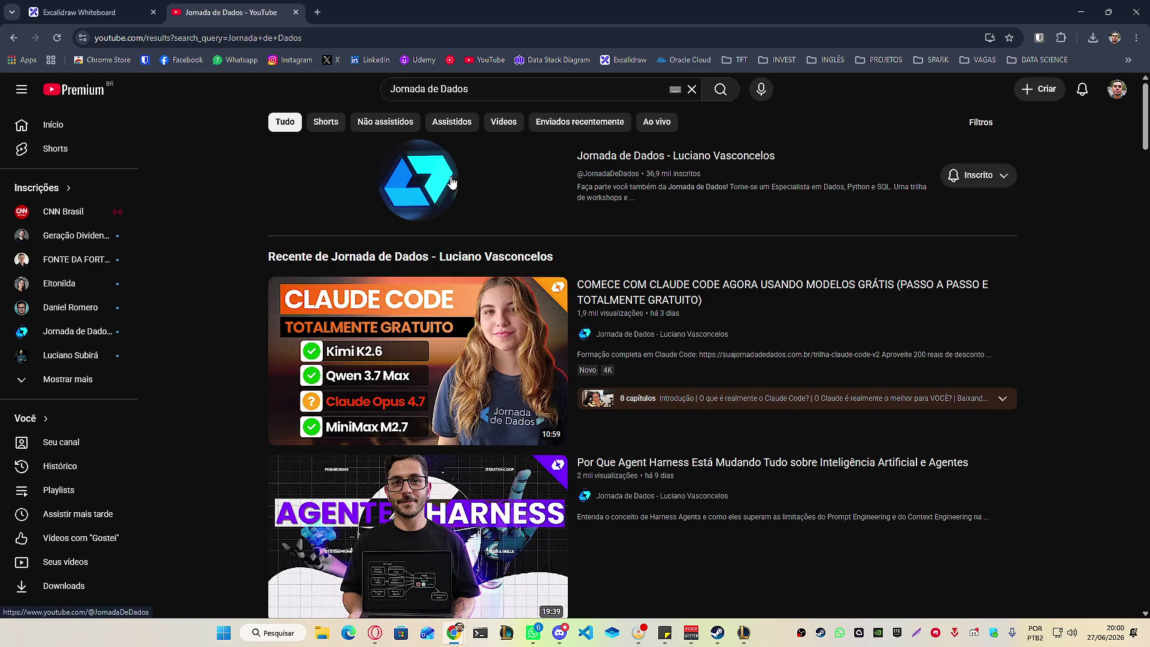
pyautogui.click(452, 183)
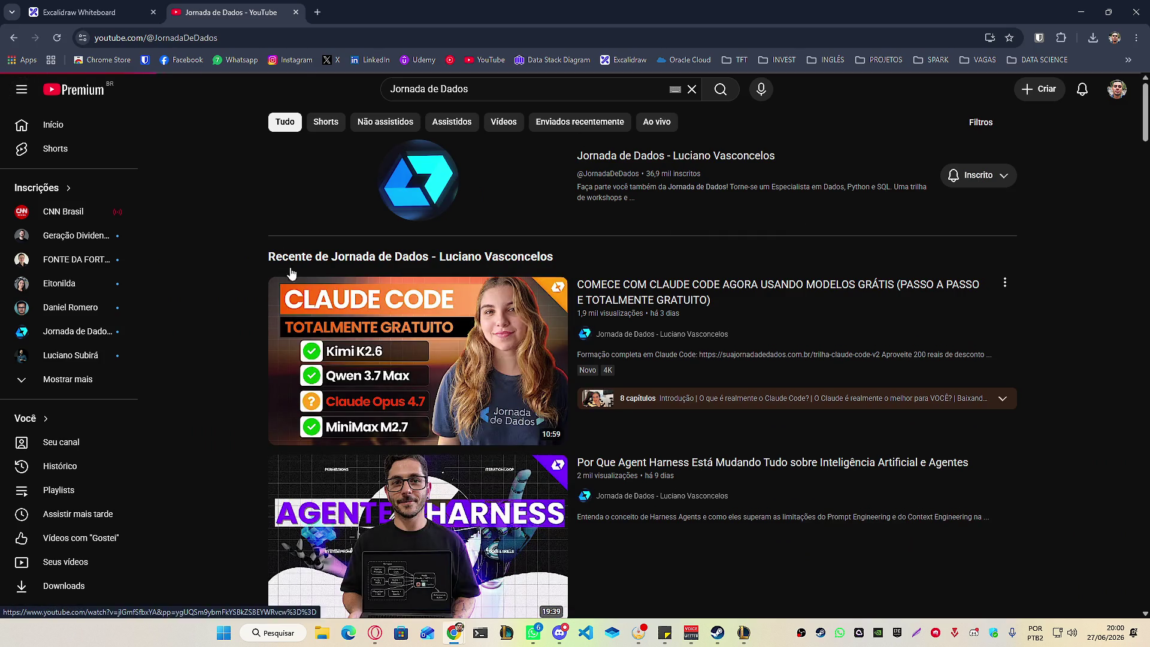
pyautogui.click(403, 373)
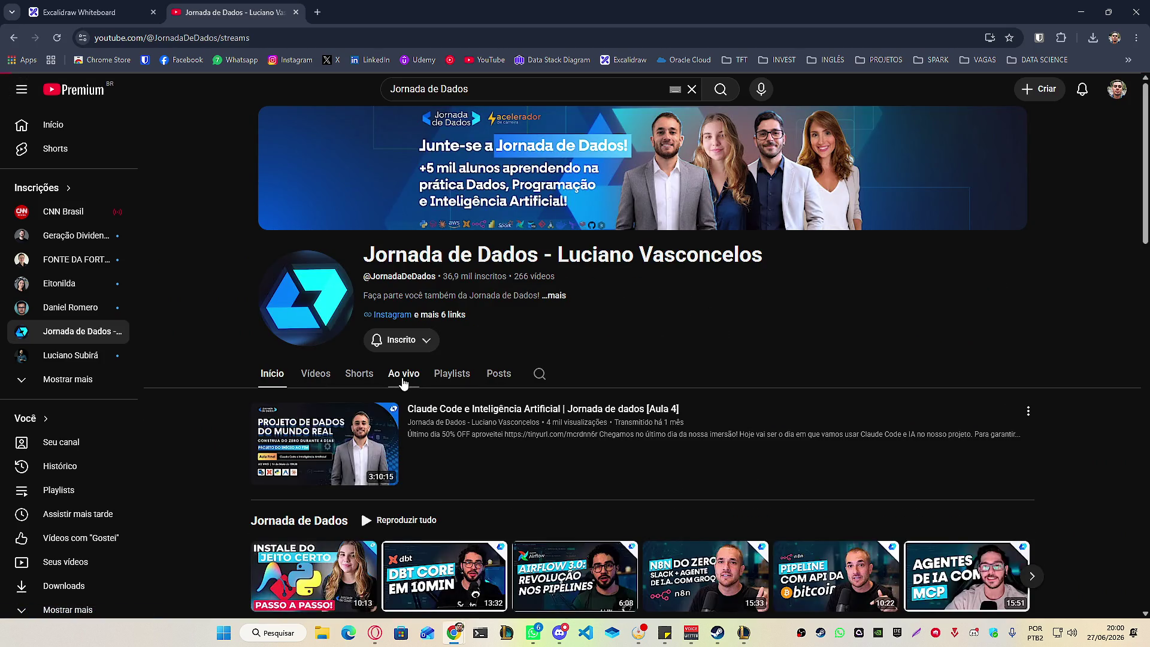
pyautogui.scroll(-2, 187, 352)
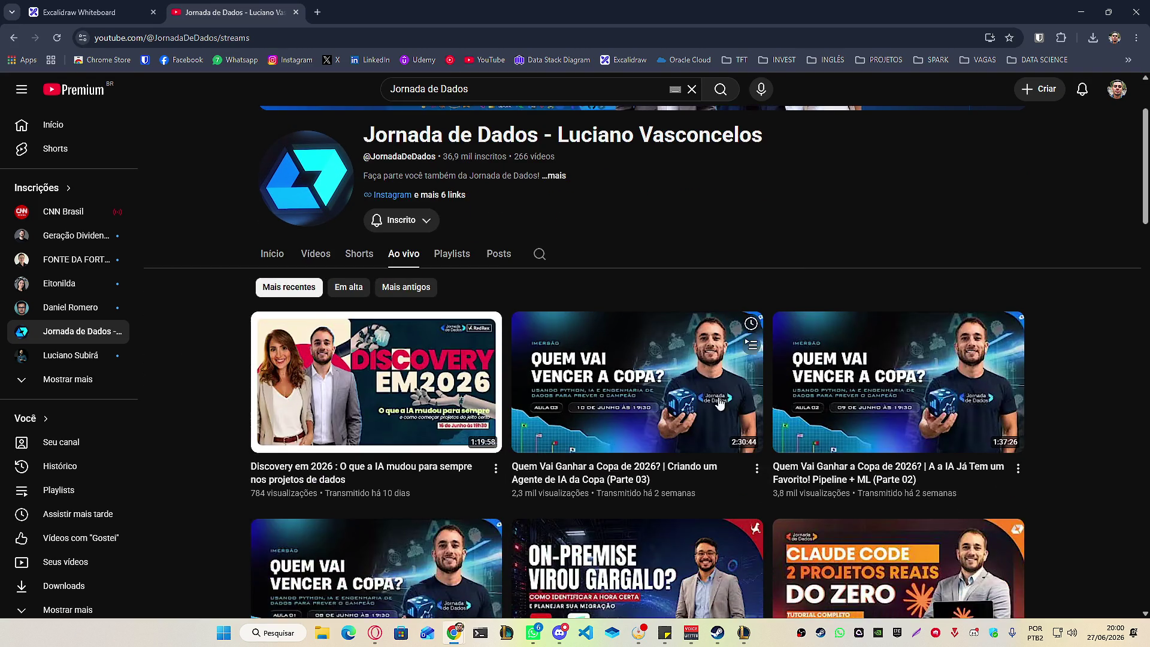
pyautogui.scroll(-1, 623, 216)
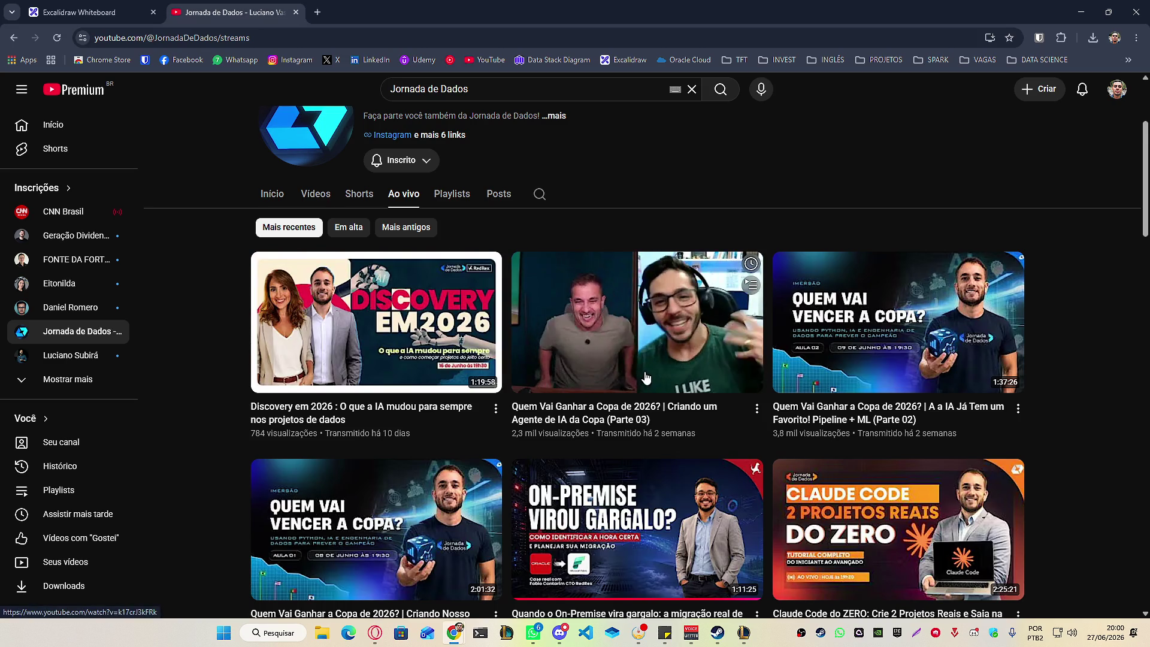
pyautogui.scroll(-1, 637, 376)
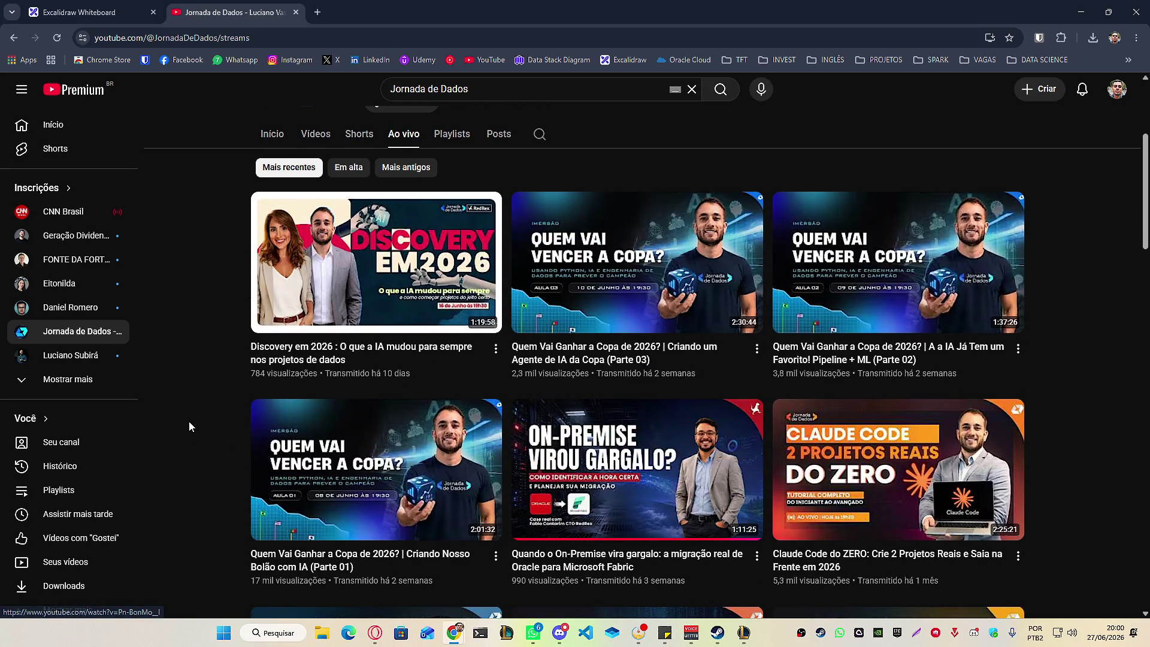
pyautogui.scroll(-2, 550, 372)
pyautogui.moveTo(550, 373)
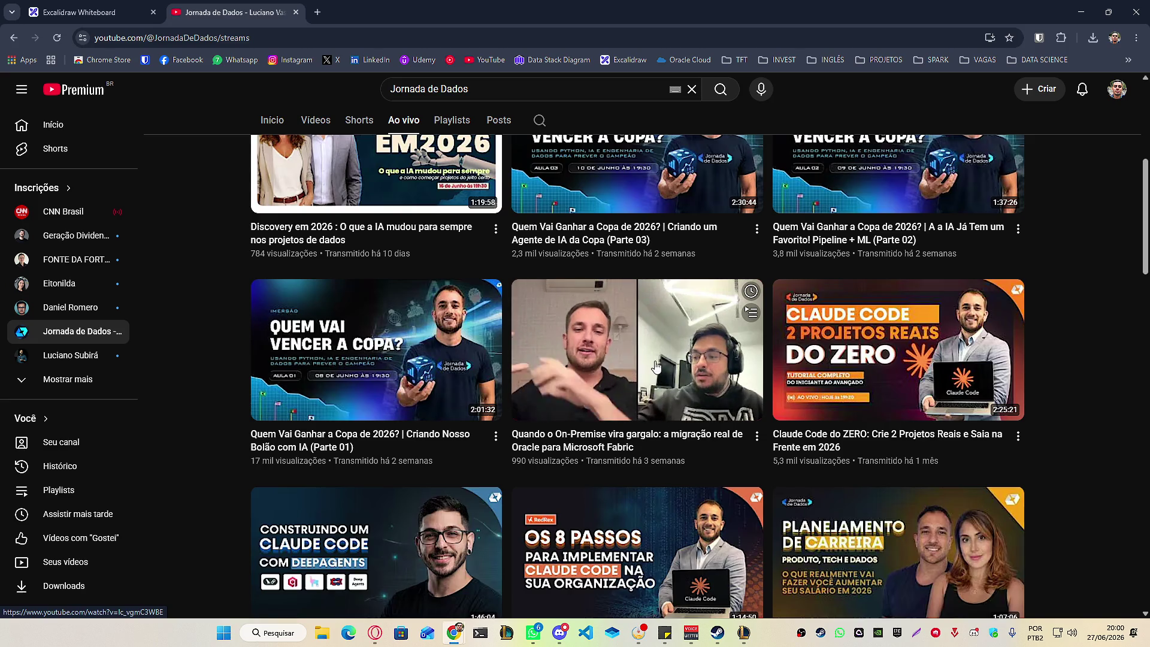
pyautogui.scroll(-3, 1105, 377)
pyautogui.scroll(-6, 1104, 372)
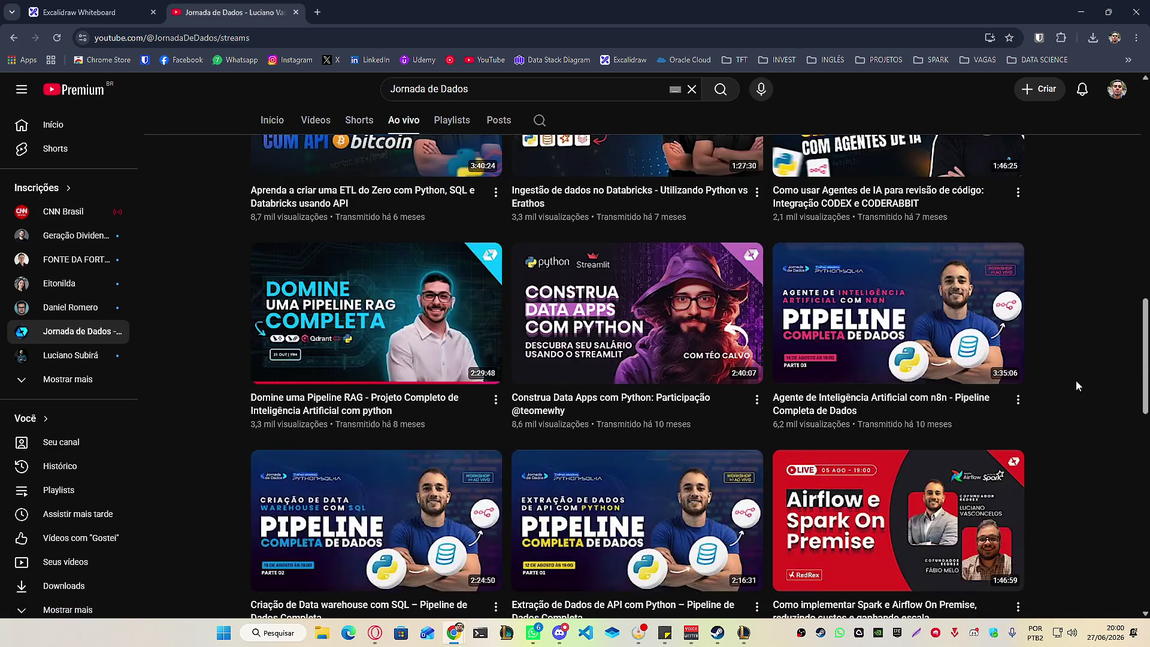
pyautogui.moveTo(326, 410)
pyautogui.scroll(-3, 192, 332)
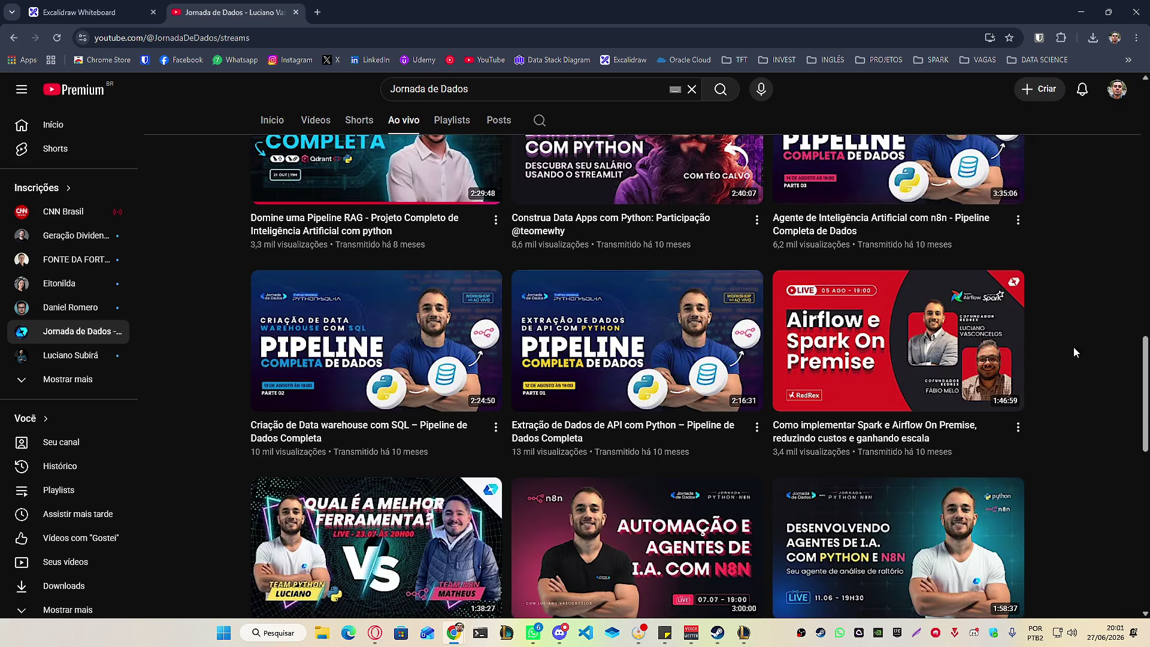
pyautogui.scroll(-5, 1075, 347)
pyautogui.scroll(-3, 1079, 346)
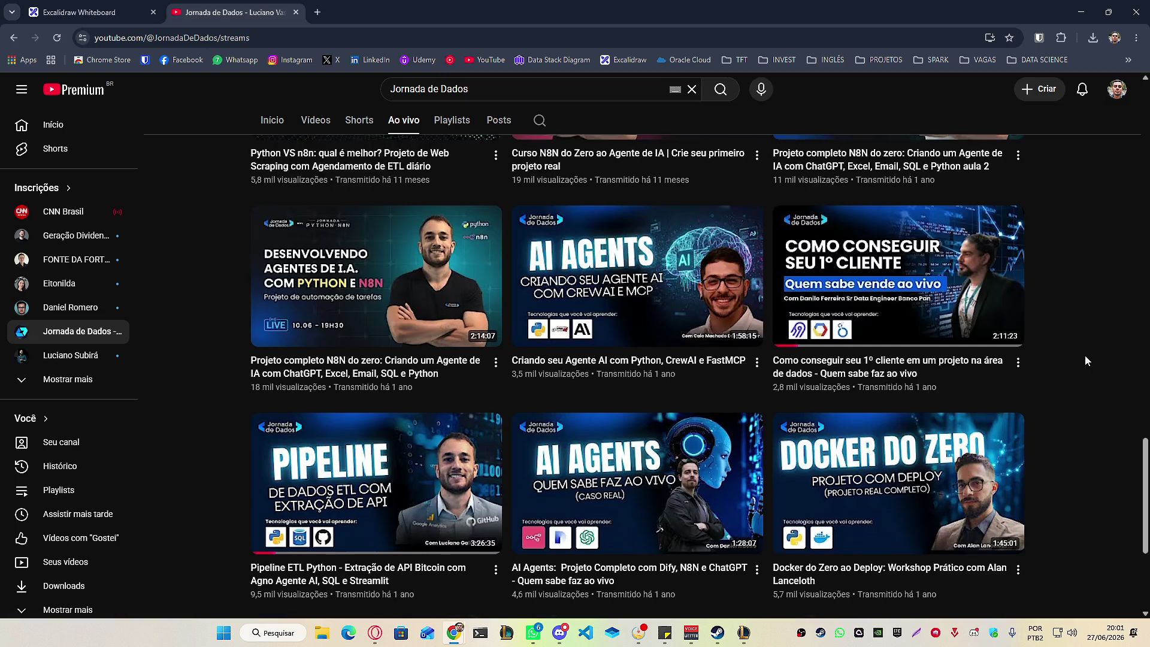
pyautogui.scroll(-3, 1084, 355)
pyautogui.scroll(-1, 1115, 390)
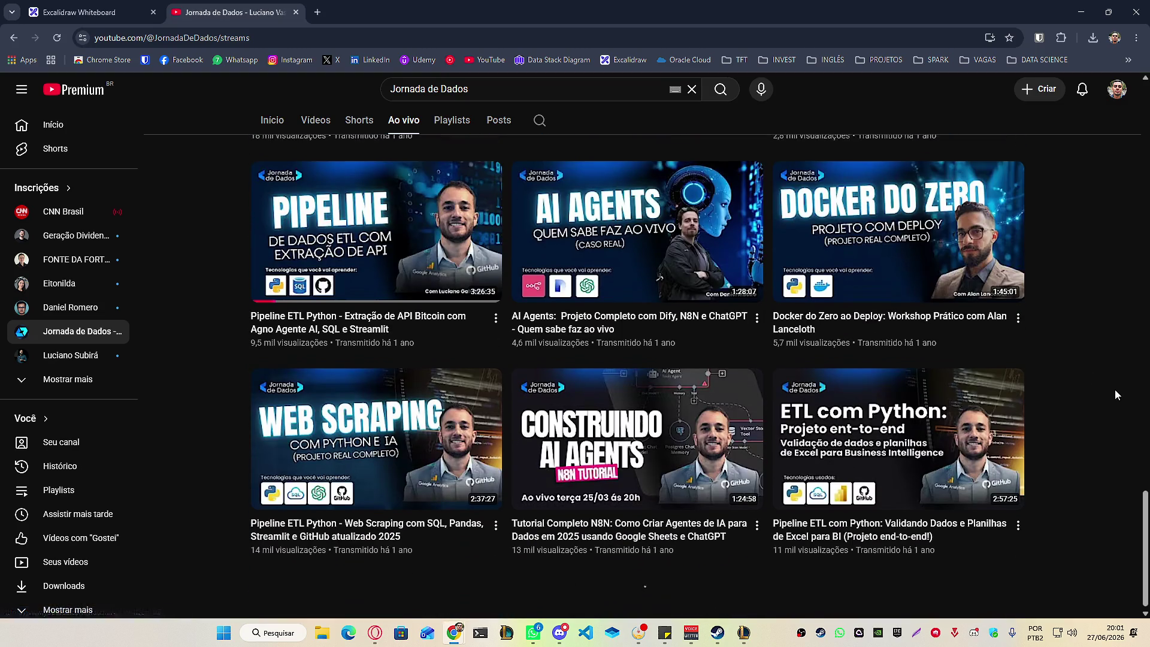
pyautogui.scroll(-4, 1117, 388)
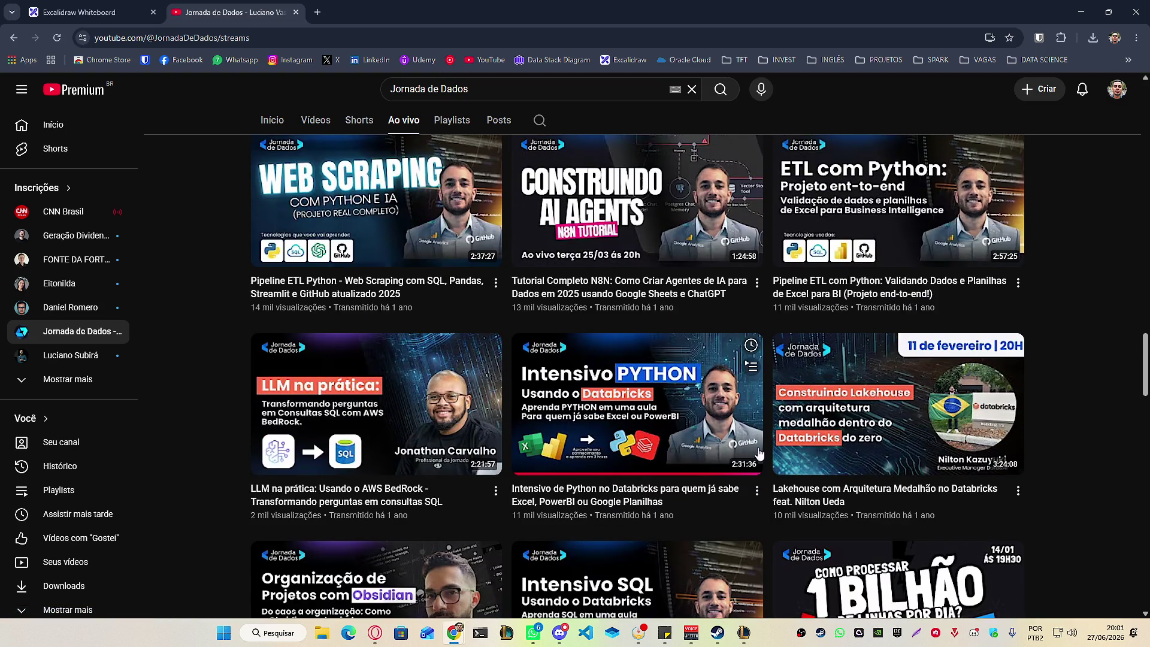
pyautogui.scroll(-15, 1138, 395)
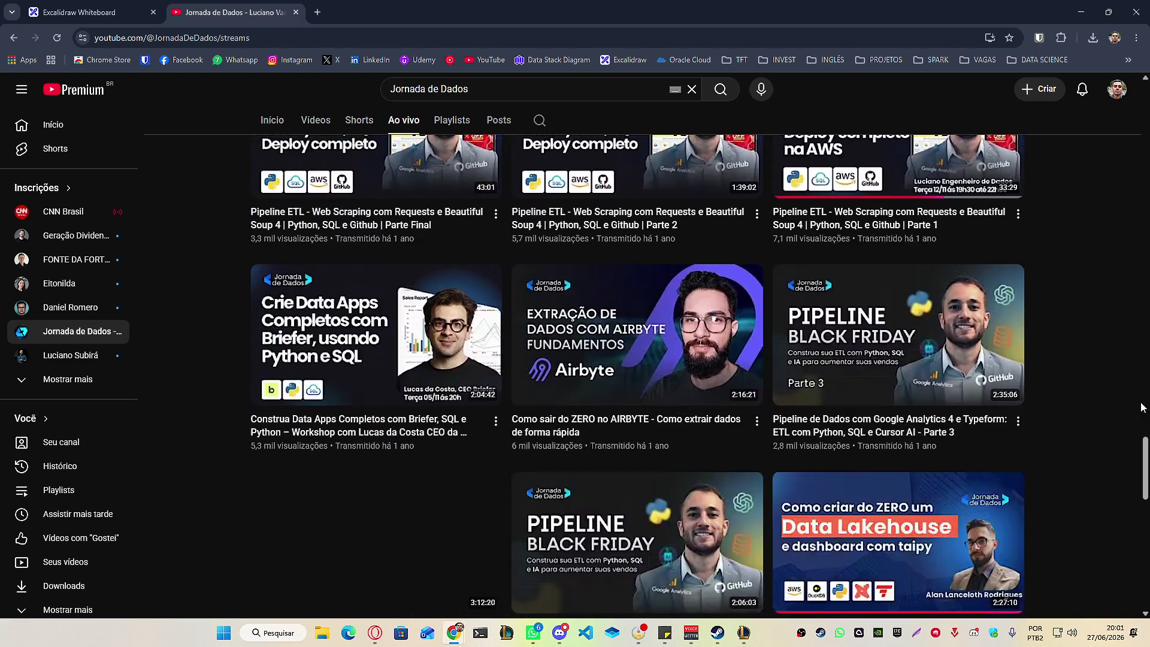
pyautogui.scroll(5, 1142, 407)
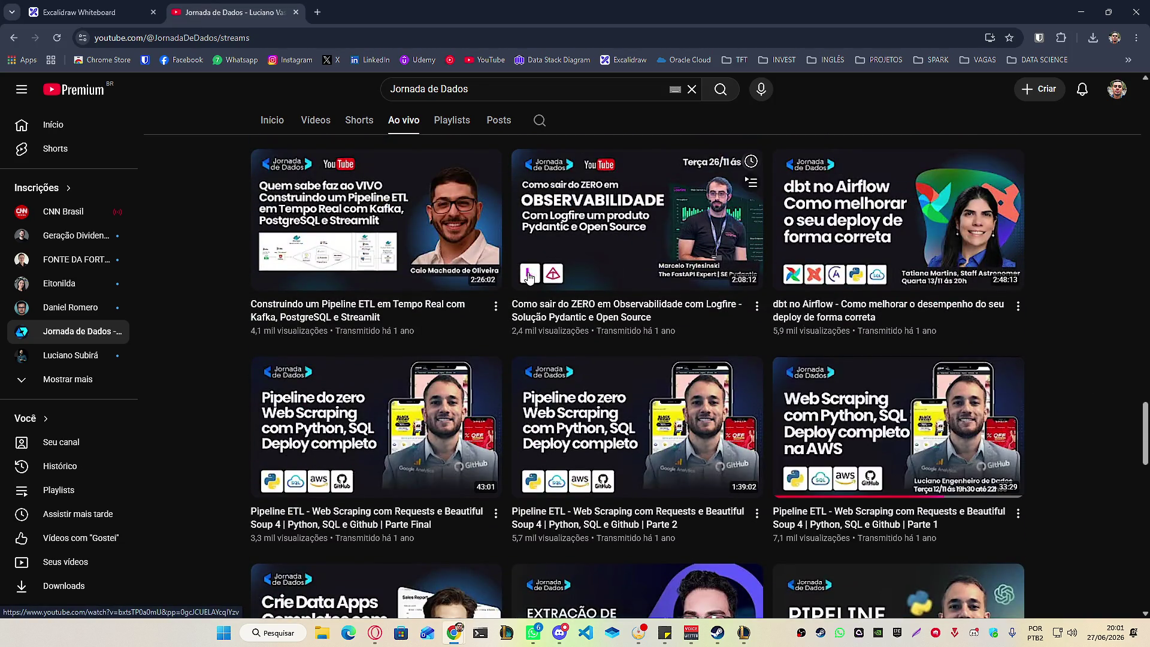
pyautogui.click(83, 12)
pyautogui.click(296, 12)
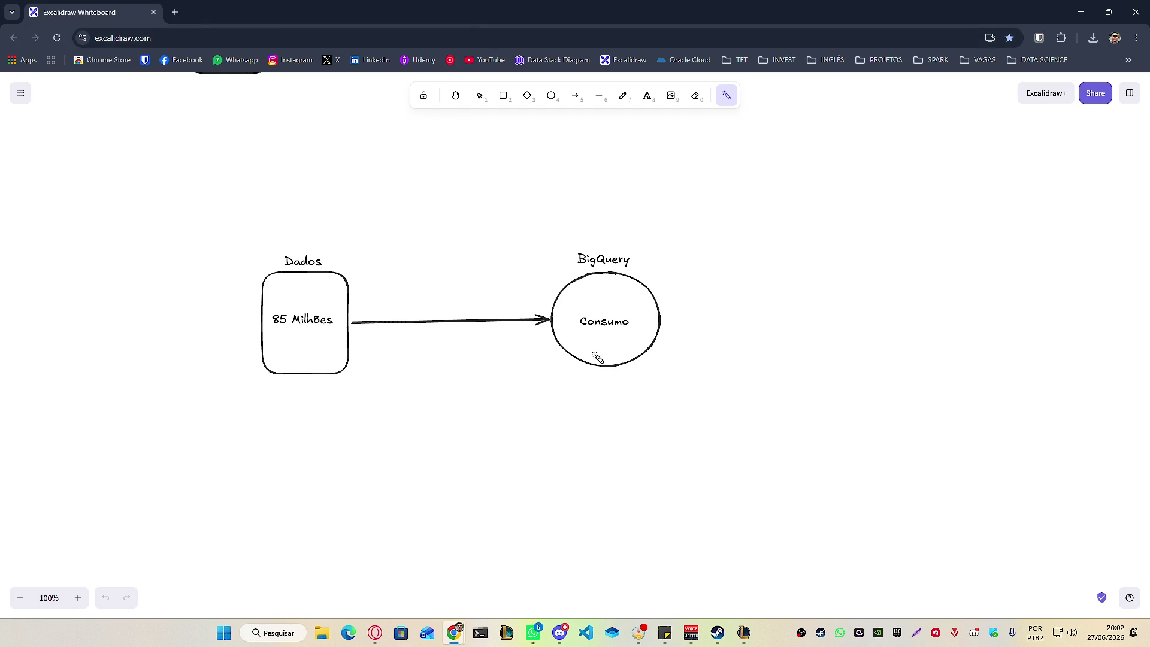
# Glance at the League of Legends profile overview, then minimise League and the browser.
pyautogui.click(744, 633)
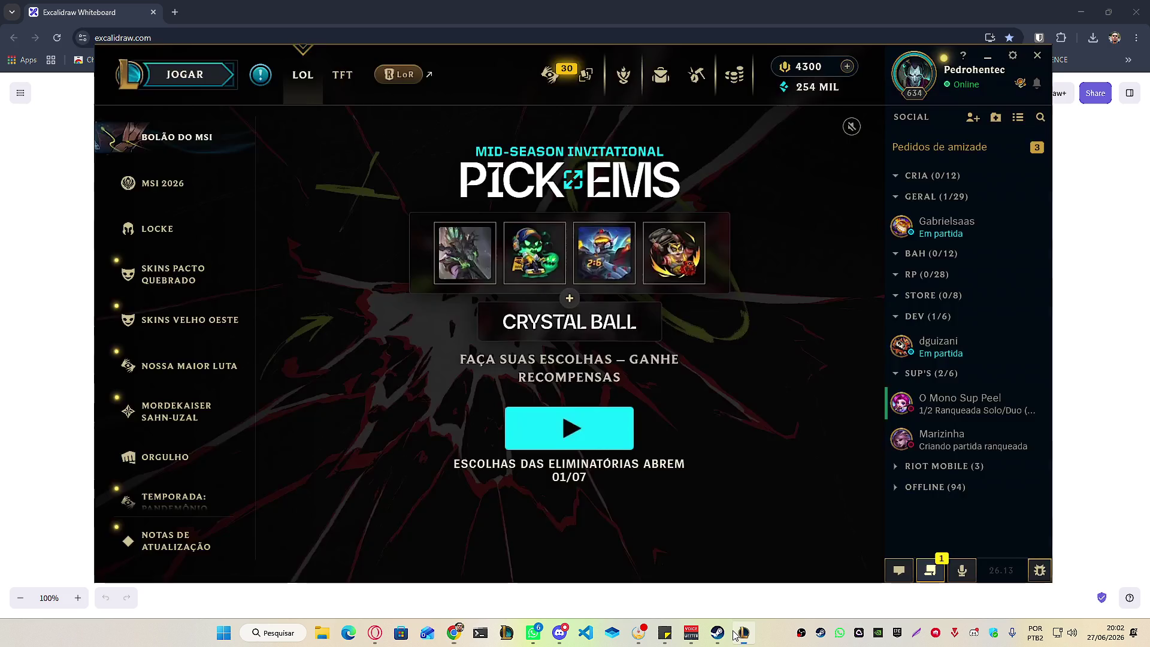
pyautogui.click(910, 78)
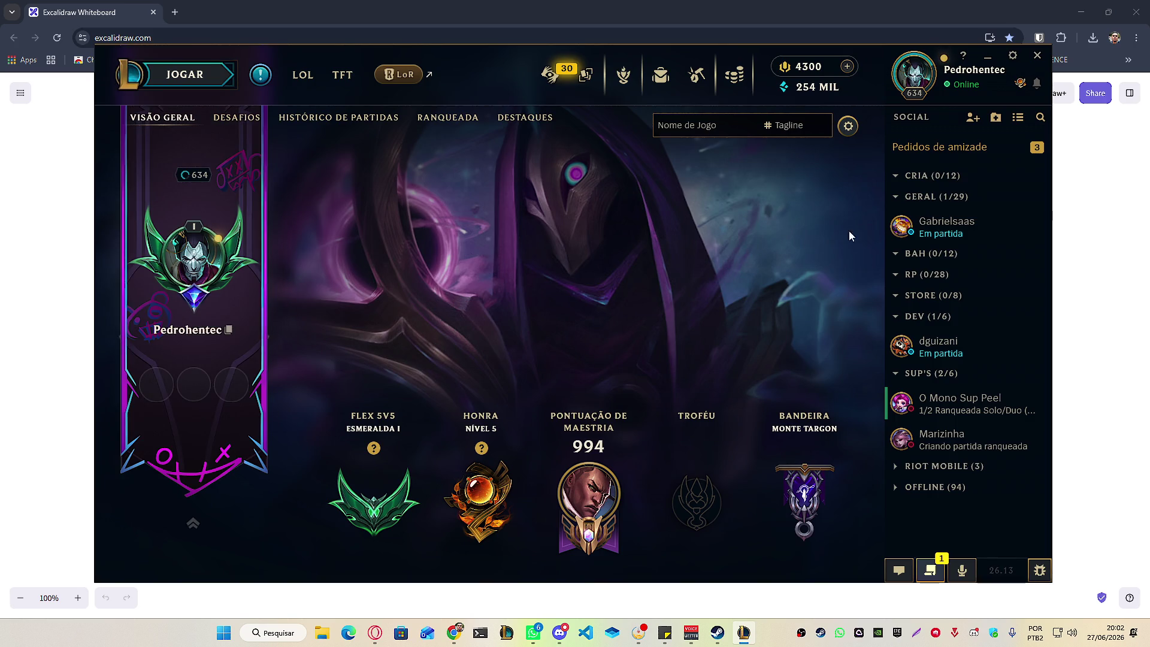
pyautogui.moveTo(374, 503)
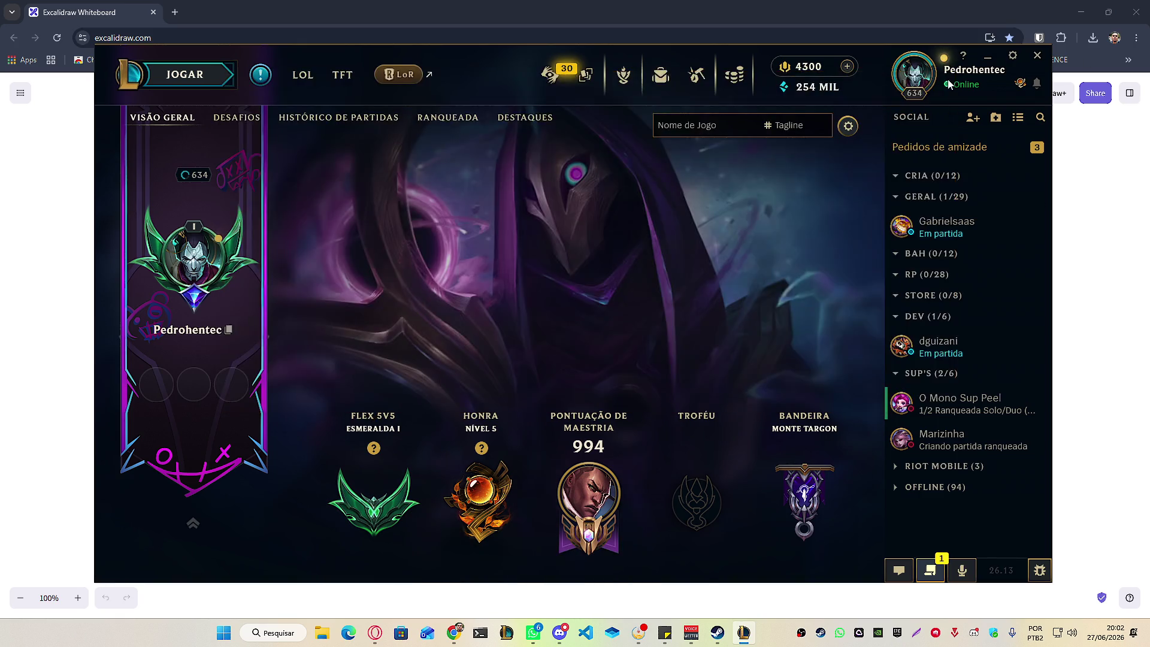
pyautogui.click(988, 56)
pyautogui.click(1081, 12)
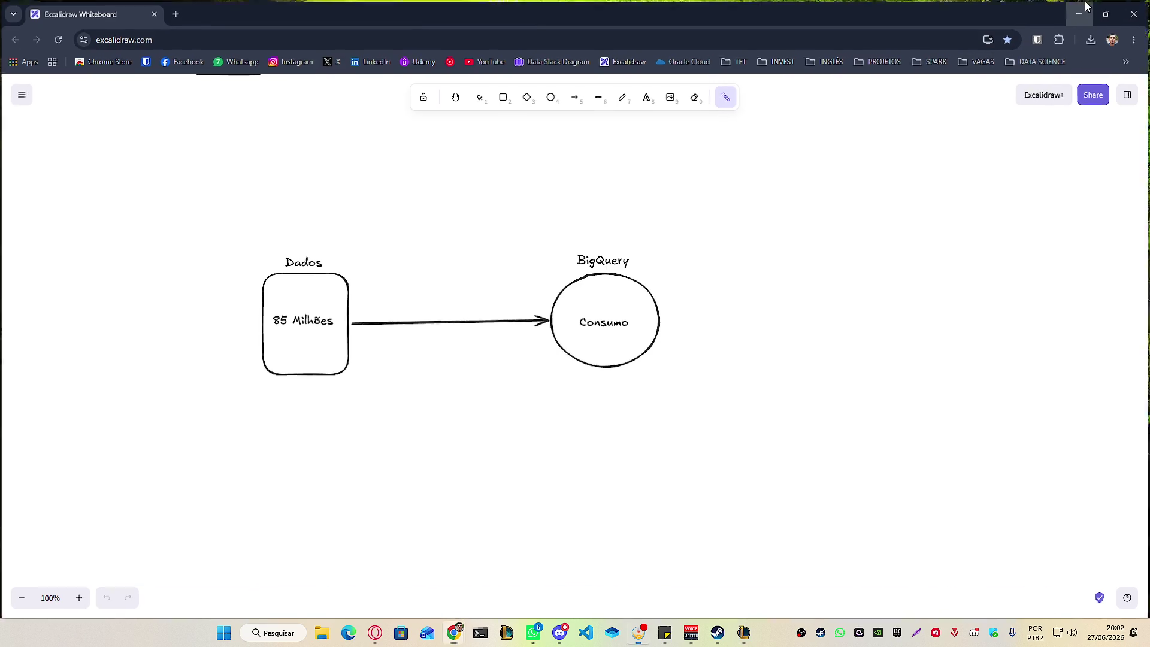
# Browse the EA SPORTS FC 26 page in the Steam library, then return to Downloads and hide Steam.
pyautogui.click(717, 633)
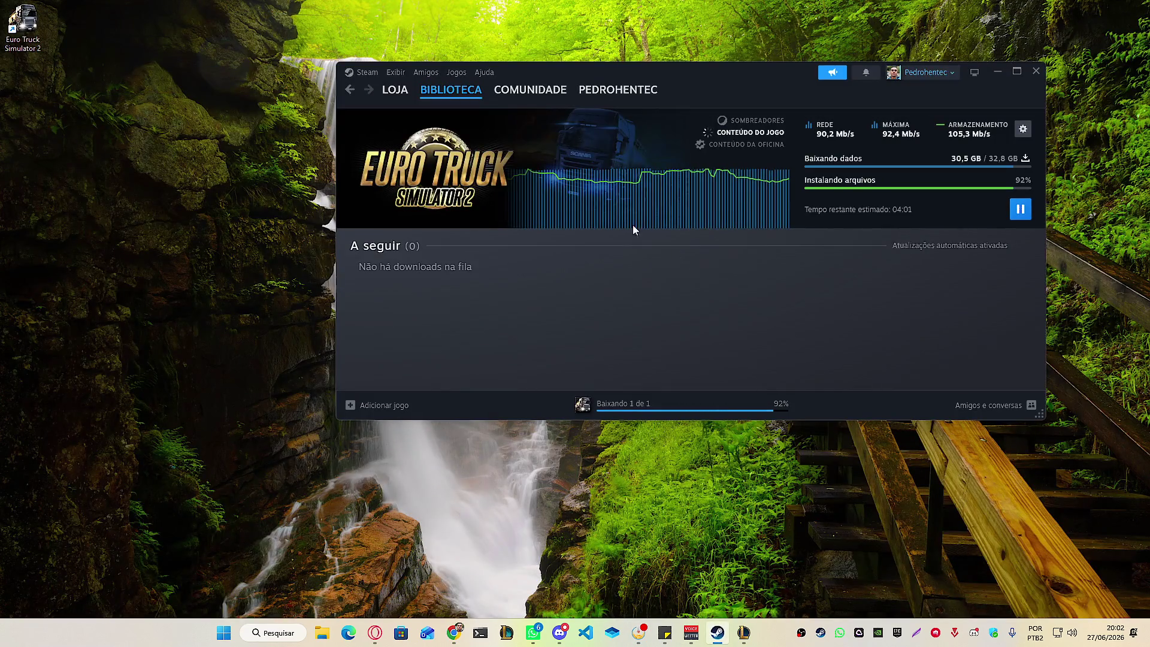
pyautogui.moveTo(450, 89)
pyautogui.click(458, 131)
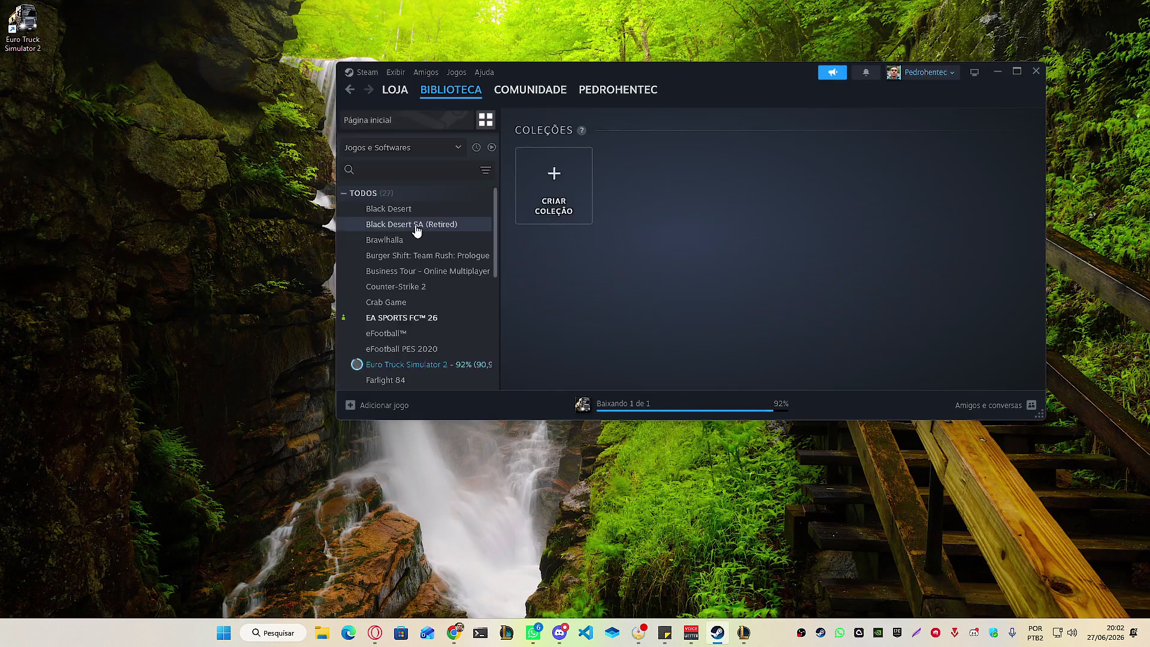
pyautogui.click(375, 318)
pyautogui.scroll(-5, 682, 242)
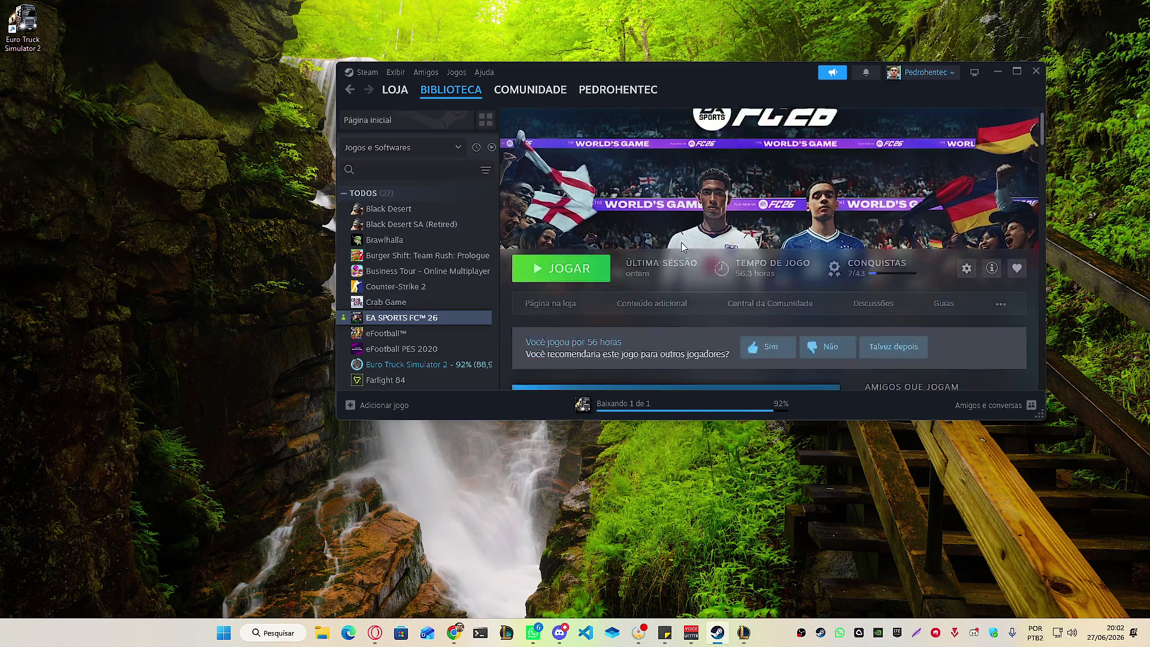
pyautogui.scroll(5, 770, 300)
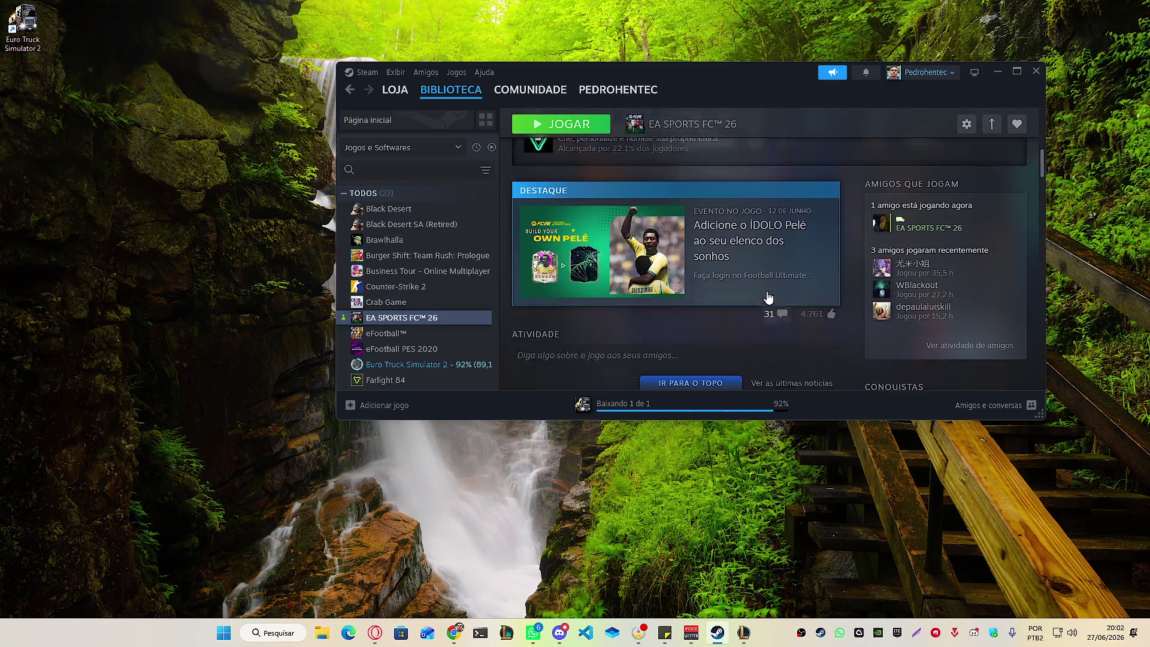
pyautogui.scroll(-2, 873, 282)
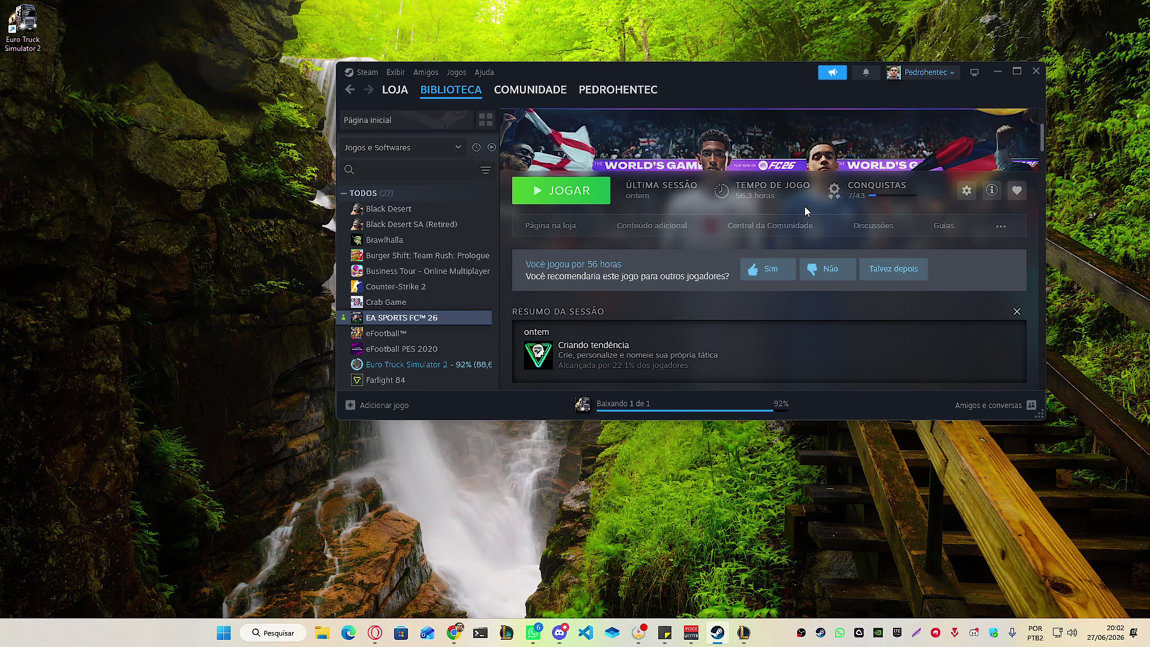
pyautogui.scroll(-1, 803, 206)
pyautogui.scroll(-5, 804, 206)
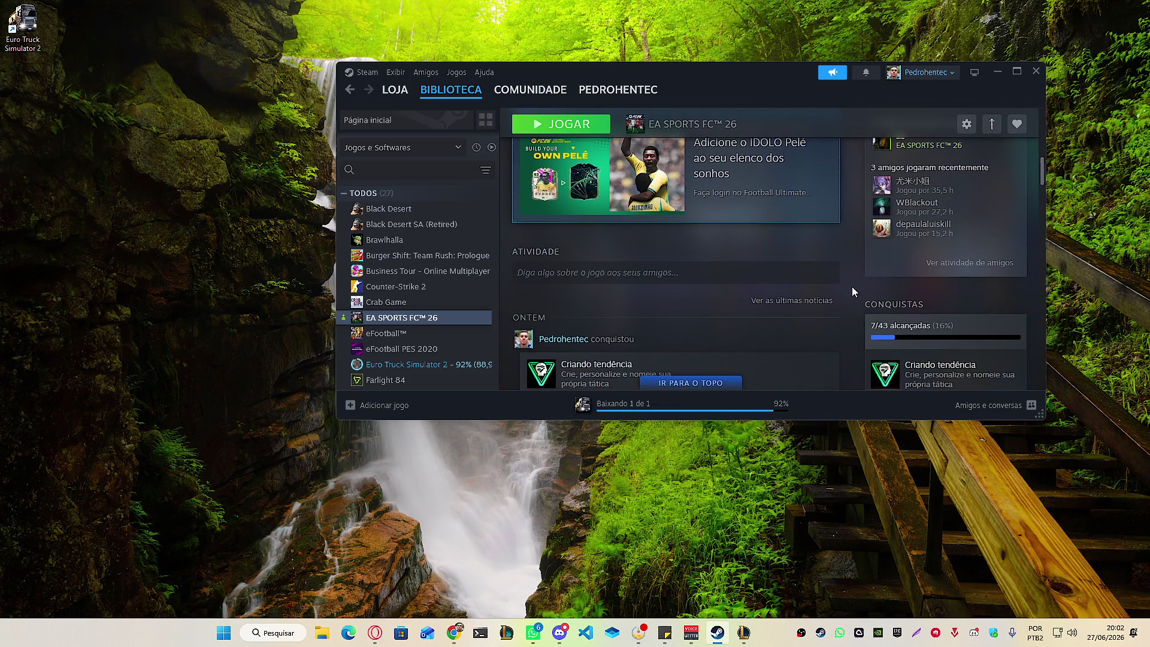
pyautogui.scroll(2, 849, 282)
pyautogui.scroll(4, 850, 282)
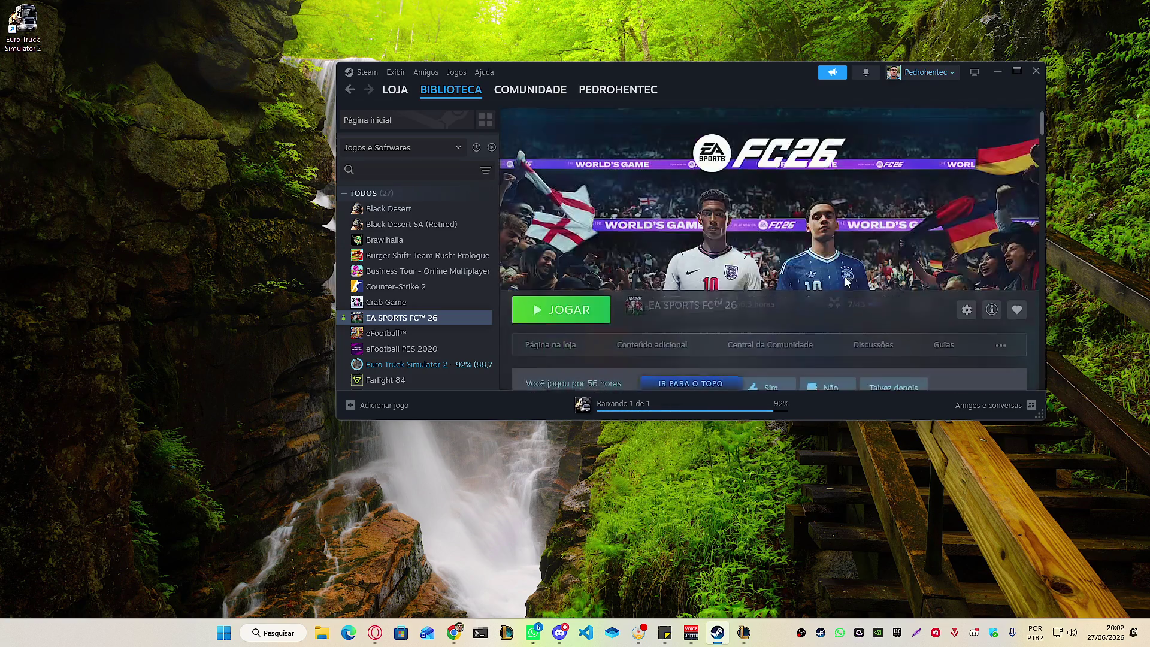
pyautogui.click(750, 411)
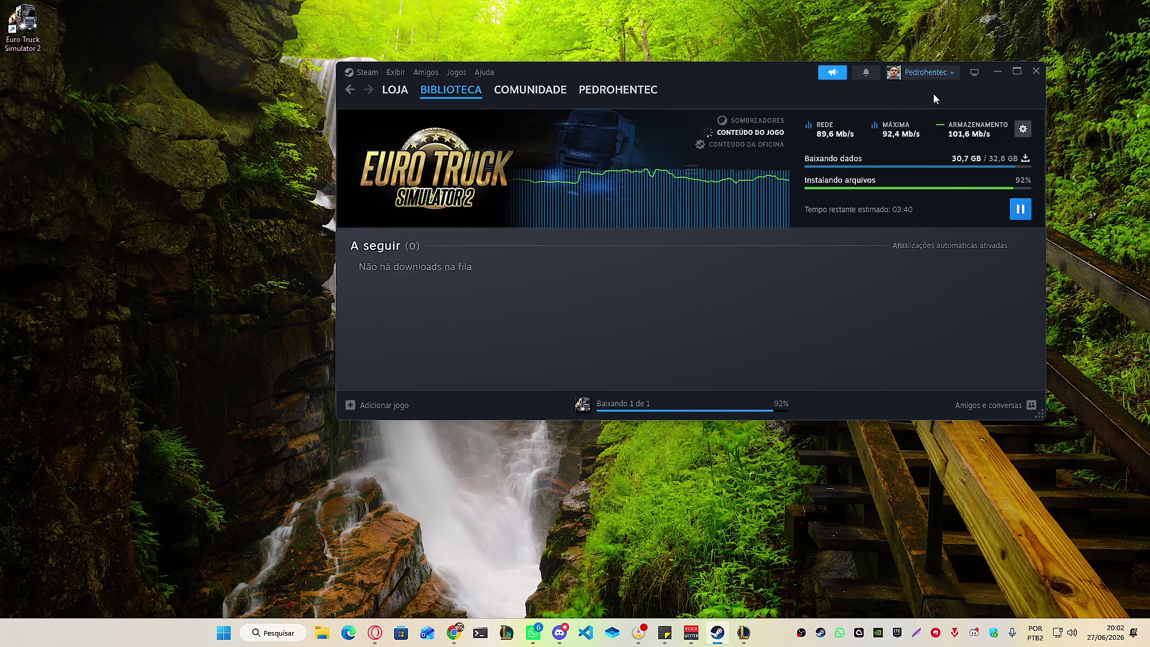
pyautogui.click(994, 69)
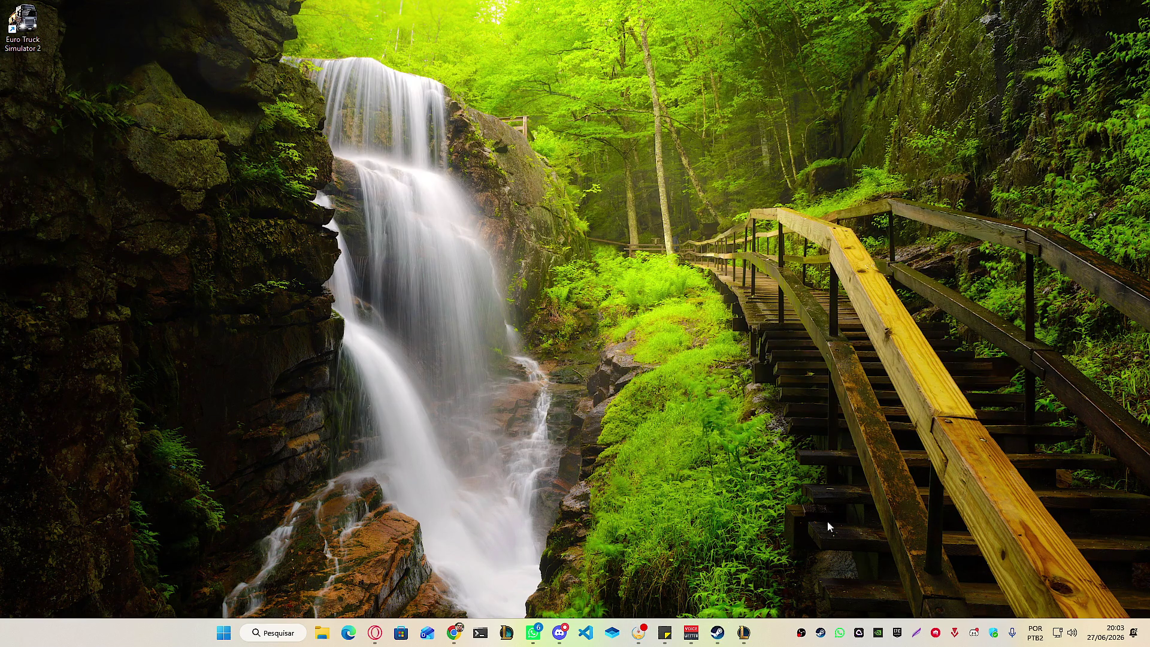
# Accept the pending Steam friend request, close Friends, and bring the Excalidraw whiteboard forward.
pyautogui.click(717, 632)
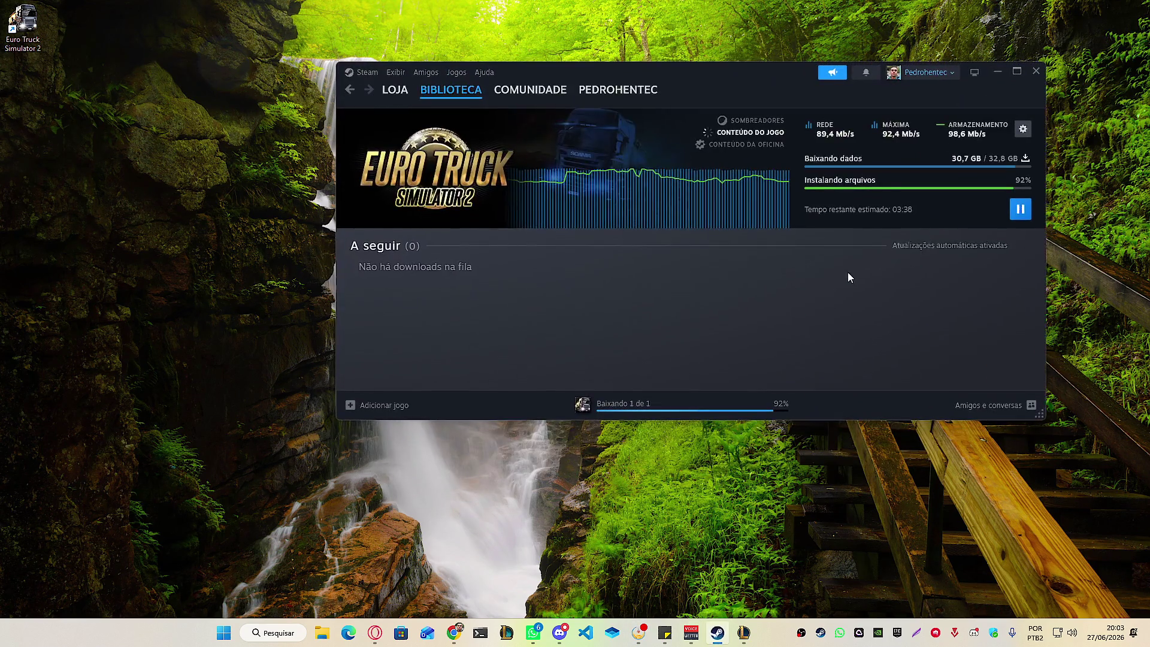
pyautogui.click(922, 72)
pyautogui.click(991, 410)
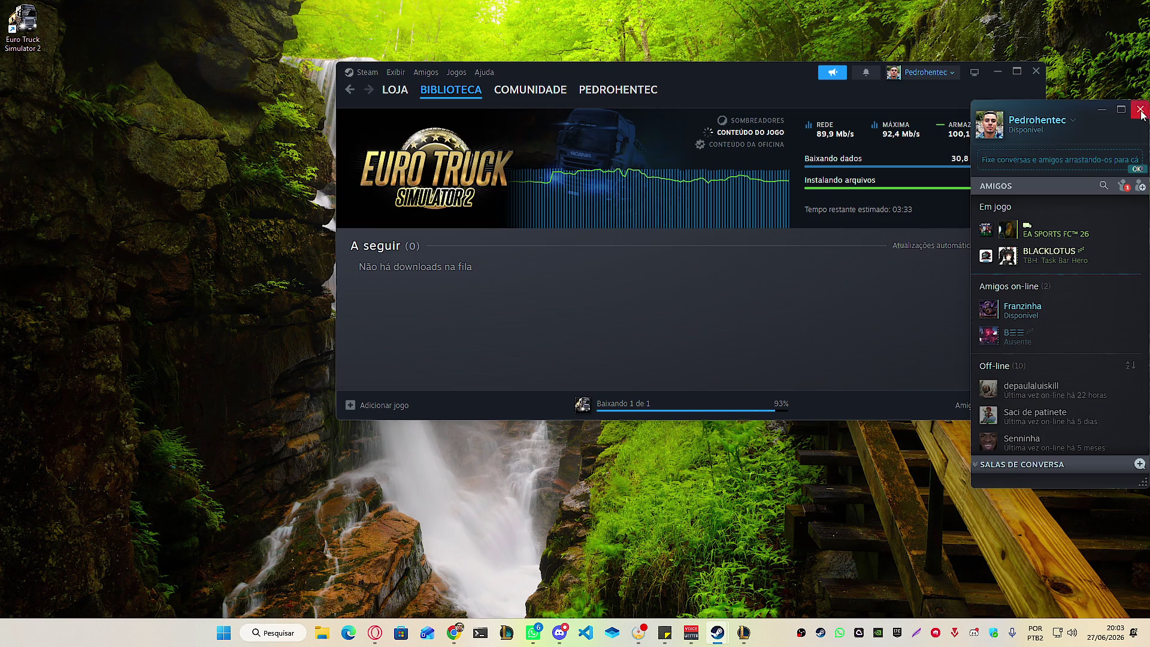
pyautogui.click(1123, 186)
pyautogui.click(1117, 238)
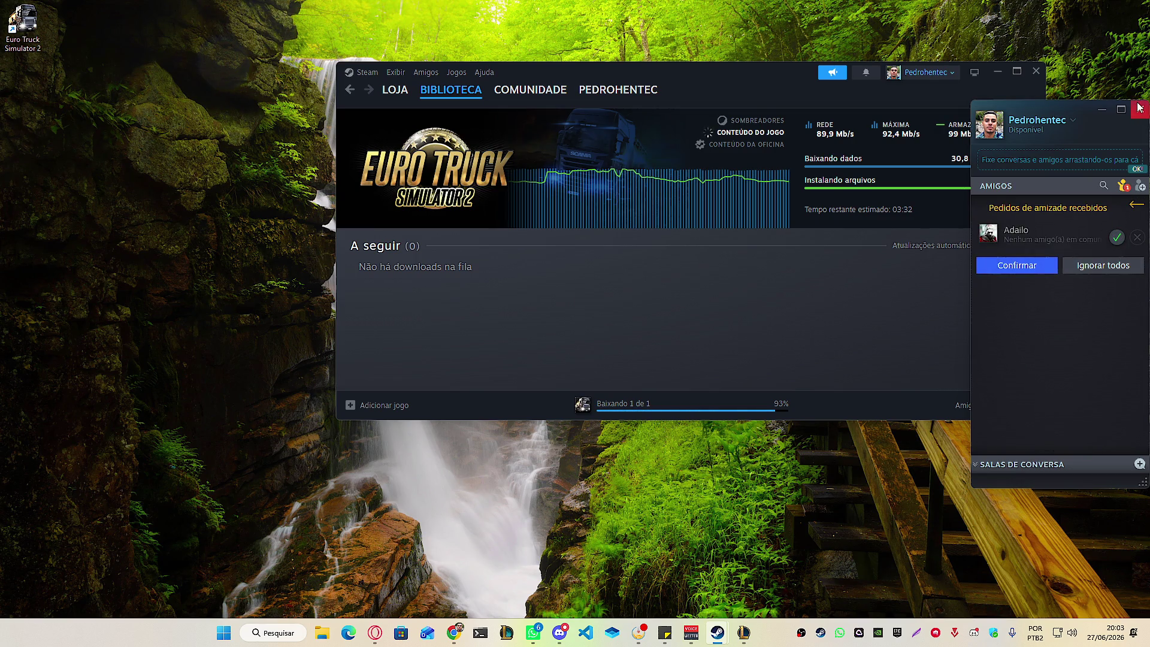
pyautogui.click(1021, 266)
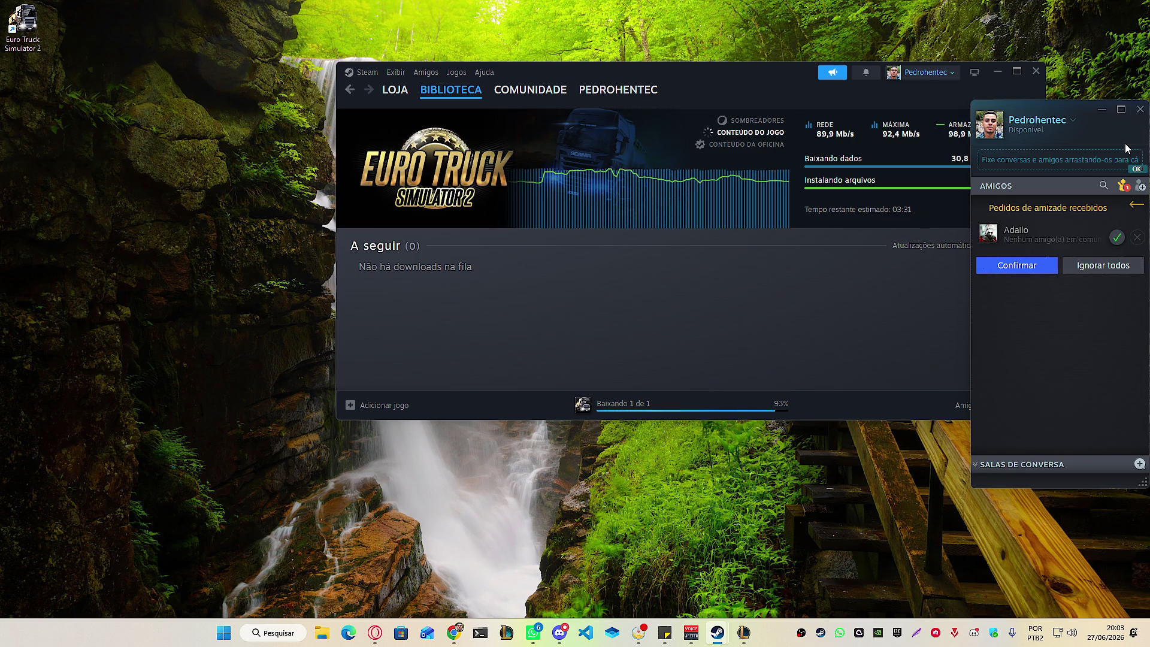
pyautogui.click(1140, 109)
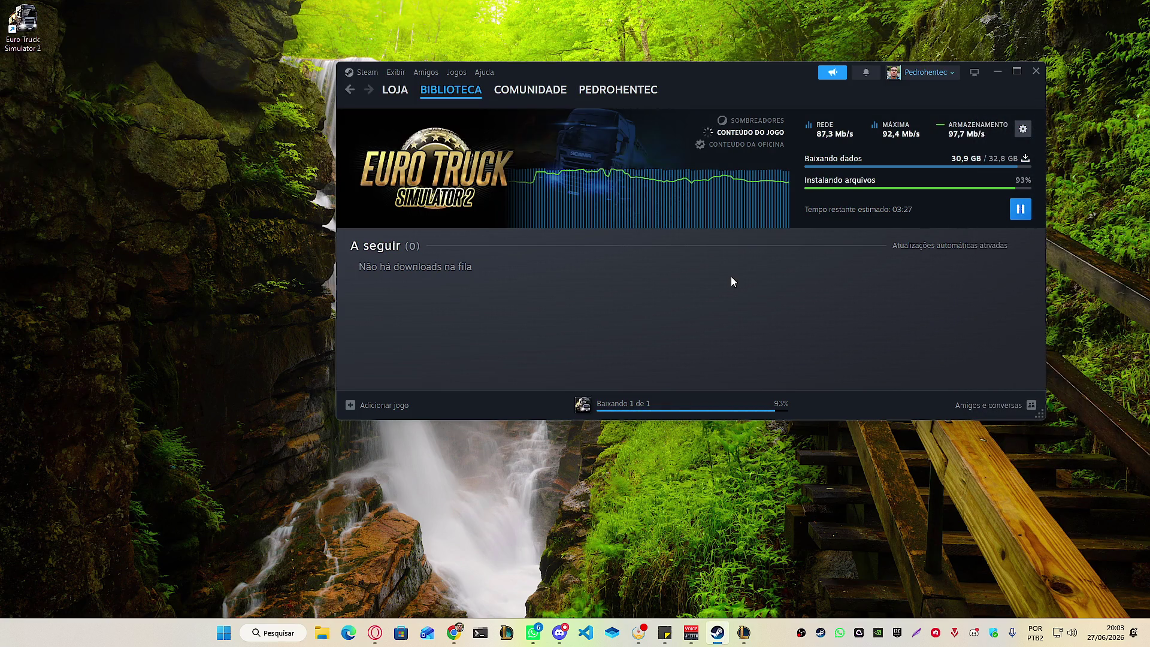
pyautogui.moveTo(466, 633)
pyautogui.click(499, 558)
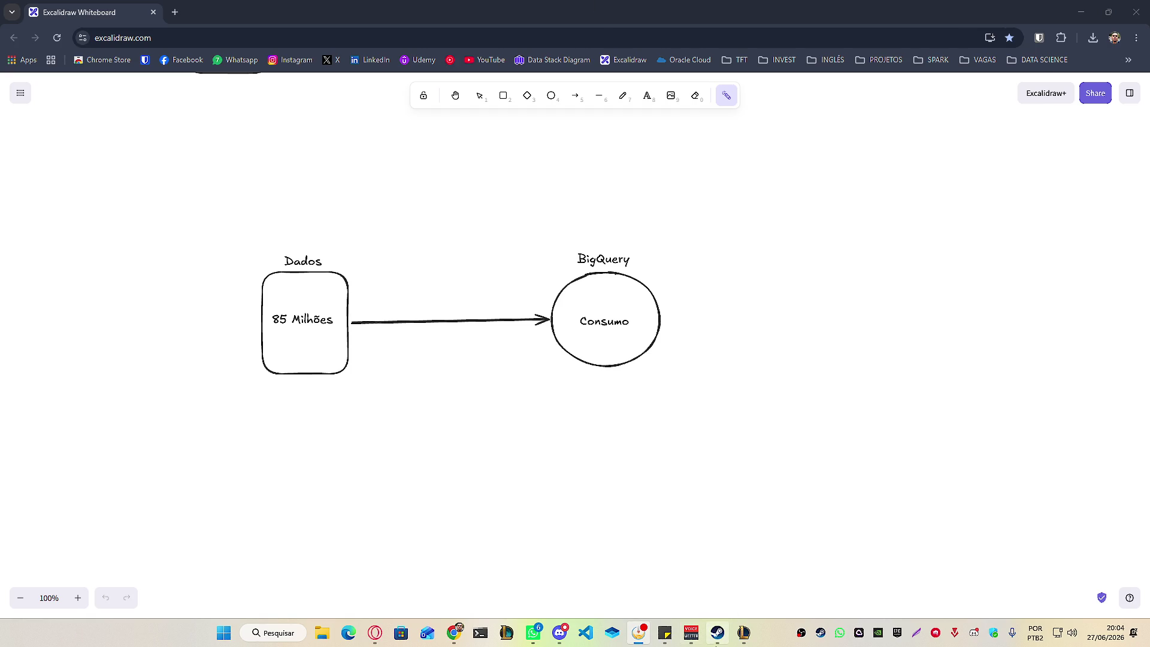
# Bring the Steam Euro Truck Simulator 2 download window in front of Excalidraw.
pyautogui.click(717, 632)
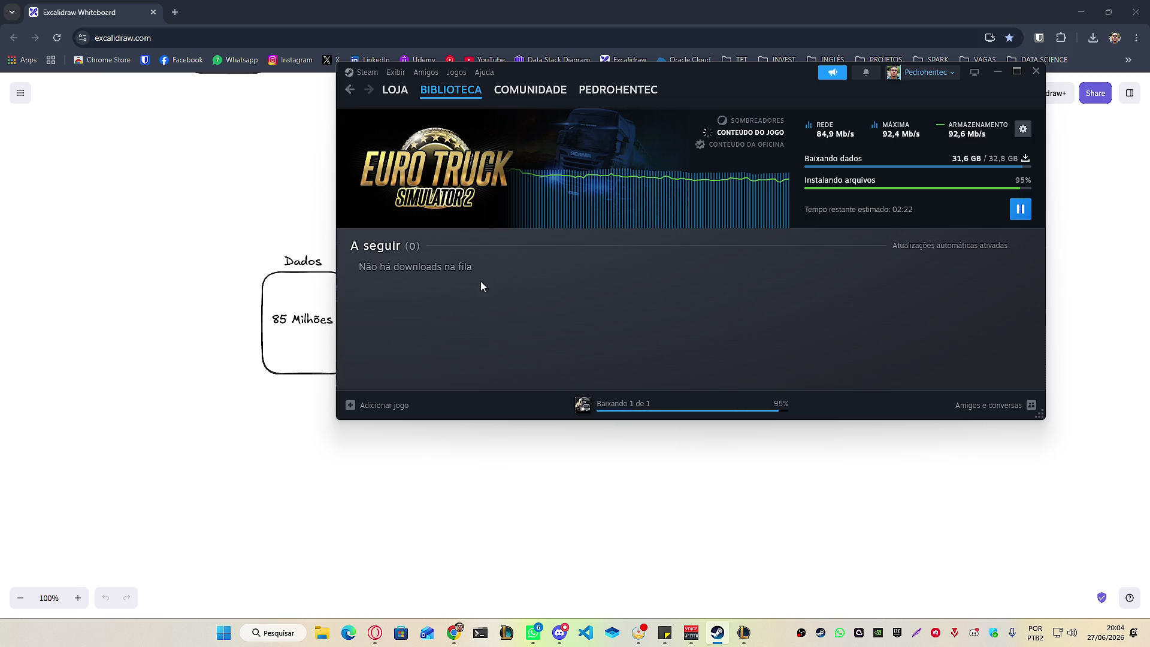
# Return to the Excalidraw canvas and trace a laser curve below the arrow.
pyautogui.click(219, 201)
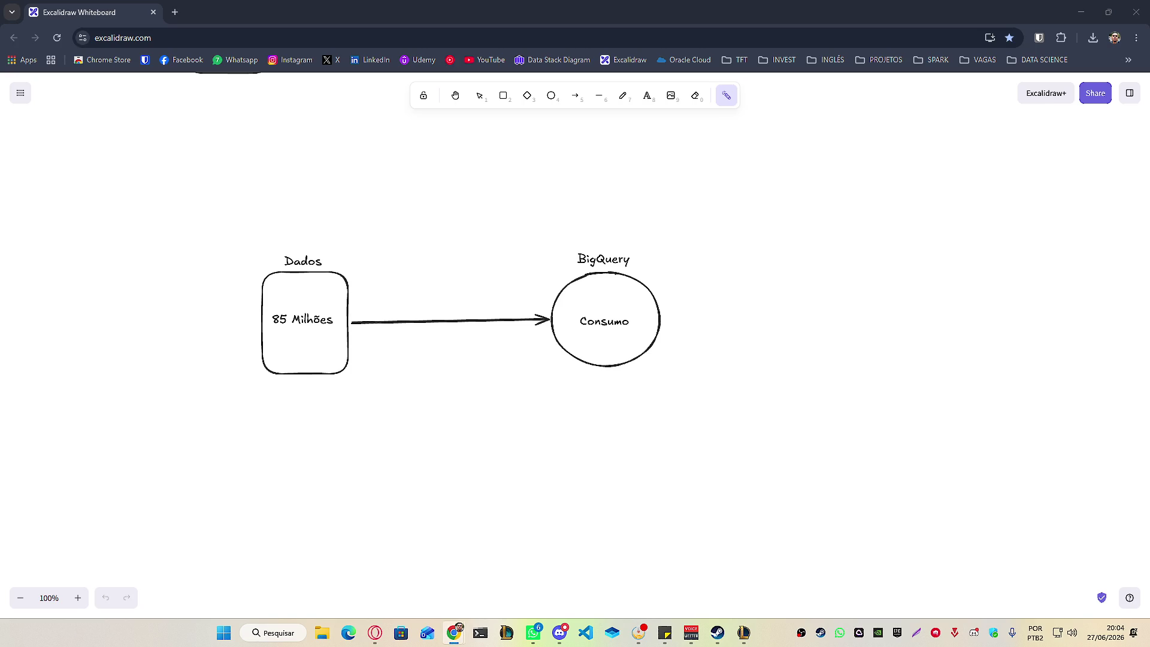
pyautogui.moveTo(514, 352); pyautogui.dragTo(599, 568)
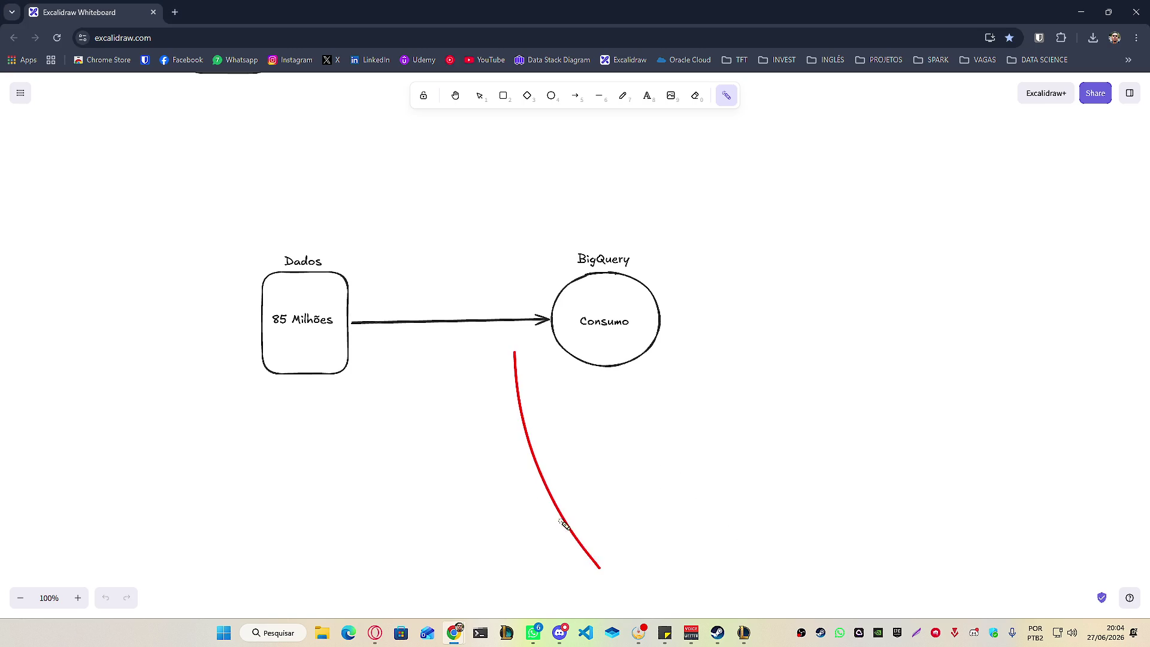
# Trace laser strokes above and below the arrow, then bring up League and the Steam download.
pyautogui.moveTo(659, 454); pyautogui.dragTo(462, 443)
pyautogui.moveTo(479, 470); pyautogui.dragTo(402, 438)
pyautogui.moveTo(371, 357)
pyautogui.mouseDown()
pyautogui.moveTo(411, 288)
pyautogui.moveTo(429, 385)
pyautogui.moveTo(477, 411)
pyautogui.mouseUp()
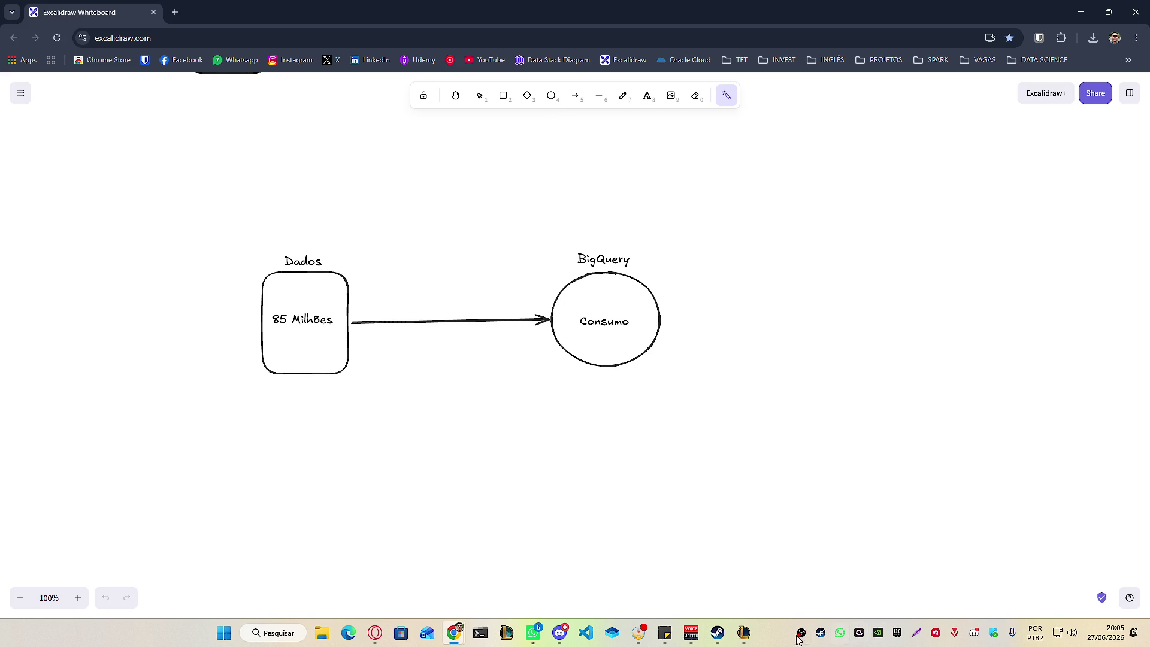
pyautogui.click(752, 633)
pyautogui.click(720, 634)
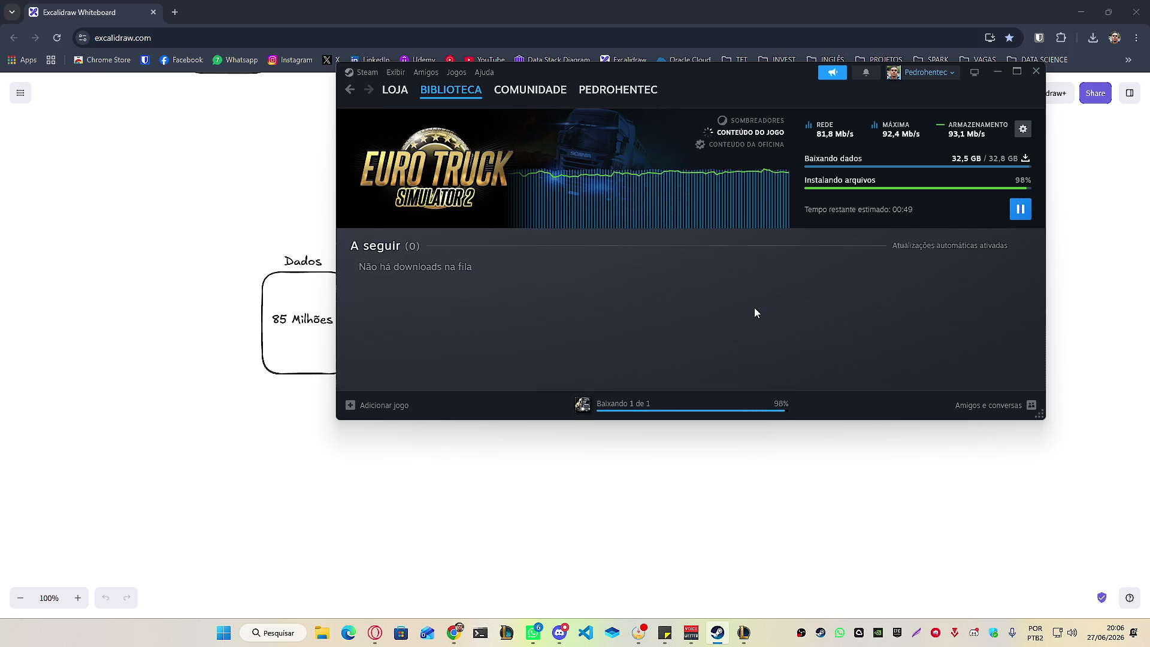
pyautogui.click(197, 271)
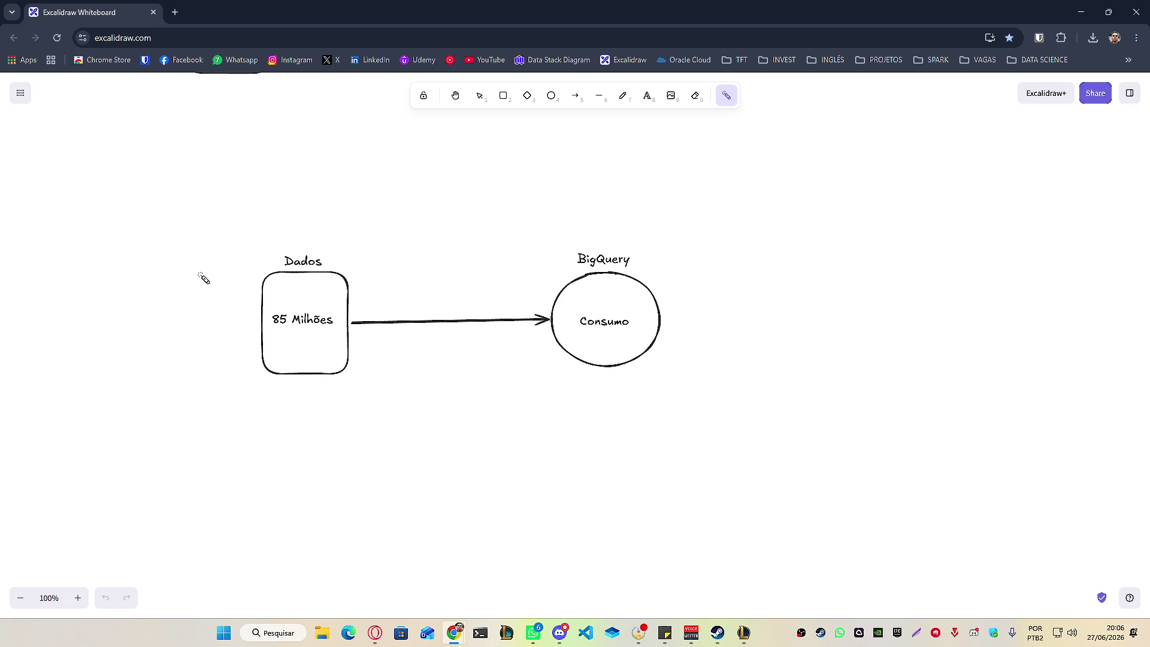
pyautogui.click(717, 632)
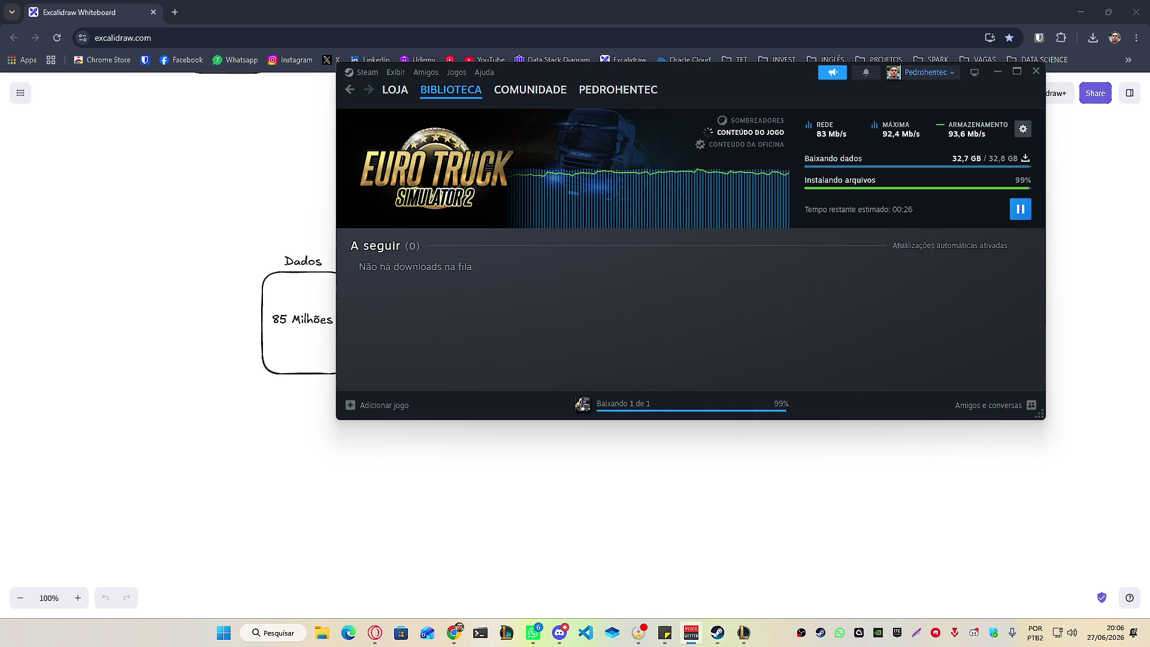
pyautogui.click(214, 170)
# Search Google for The Emptiness Machine in a new tab.
pyautogui.click(175, 12)
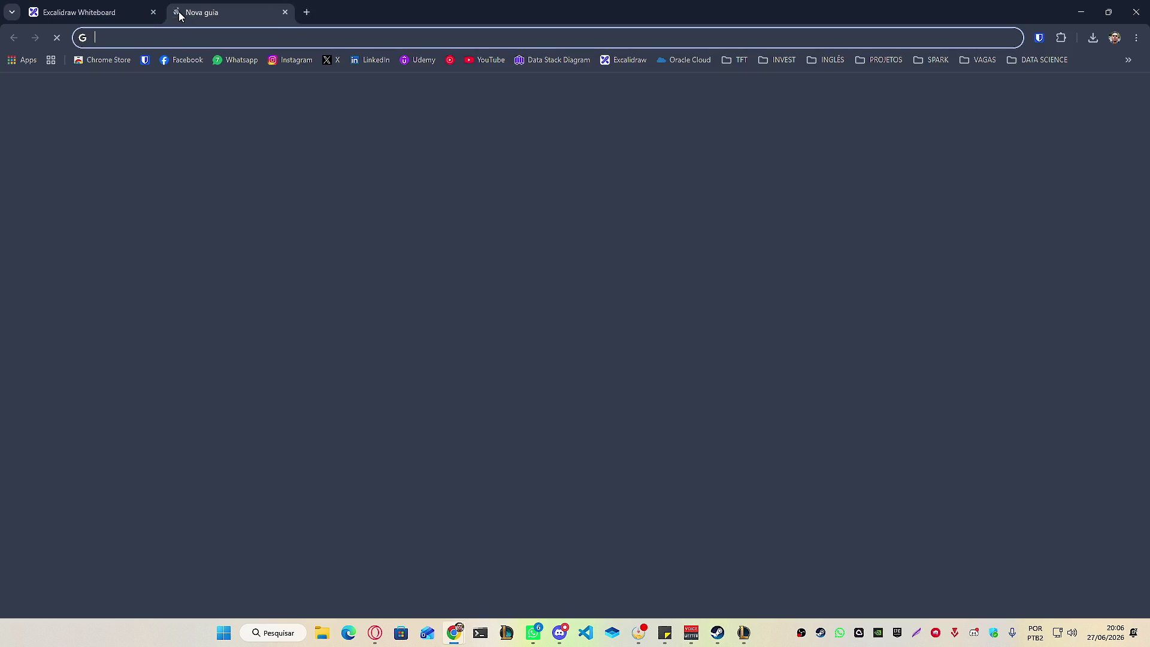
pyautogui.write('the ep')
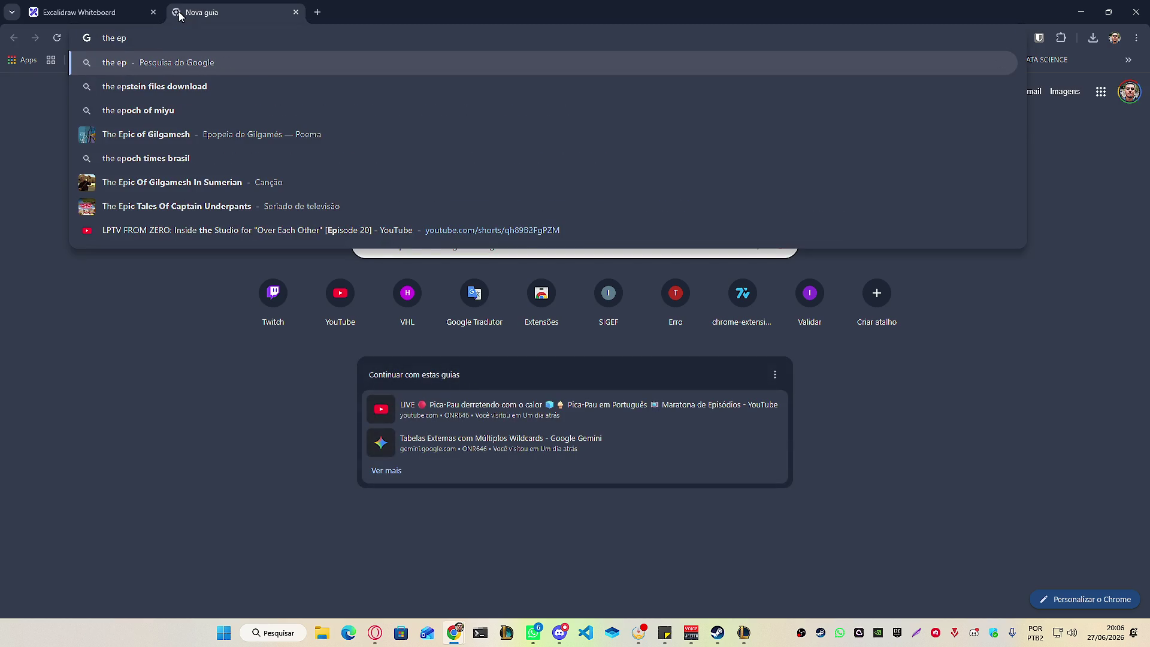
pyautogui.press('BackSpace')
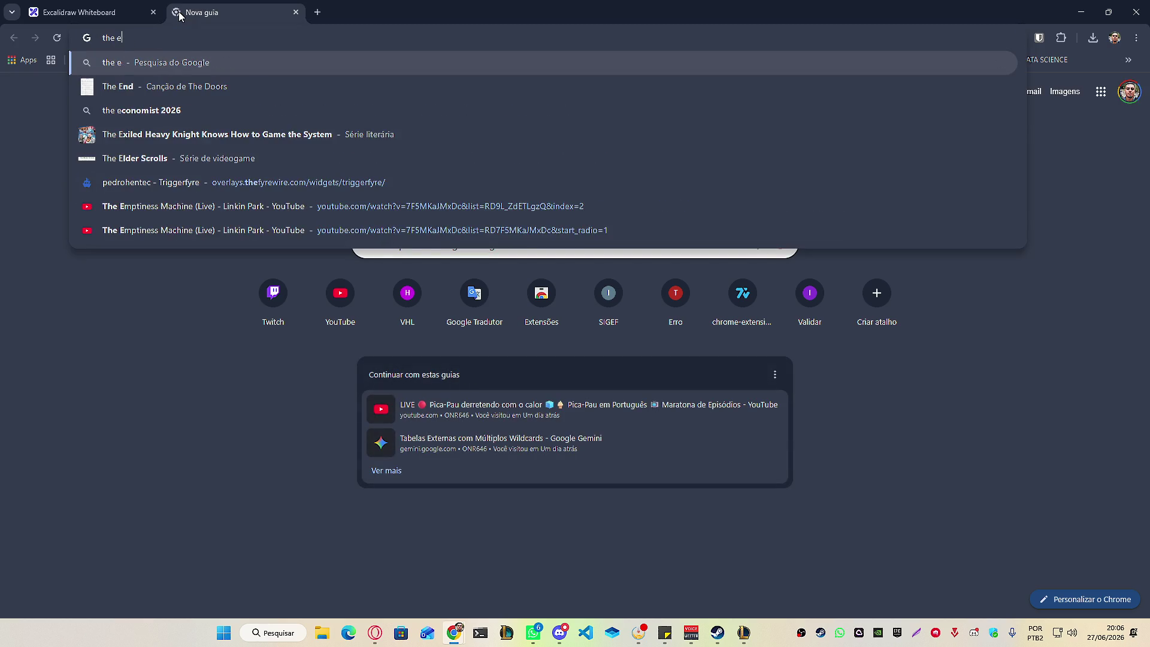
pyautogui.write('mp')
pyautogui.press('Down')
pyautogui.press('Down')
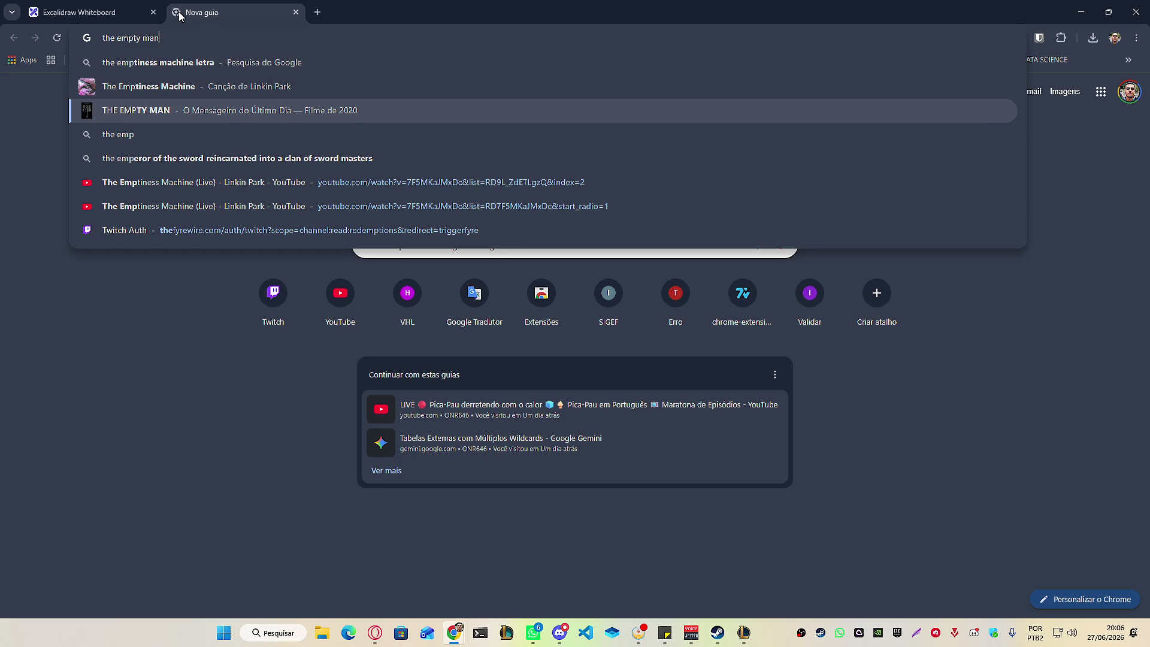
pyautogui.press('Up')
pyautogui.press('Return')
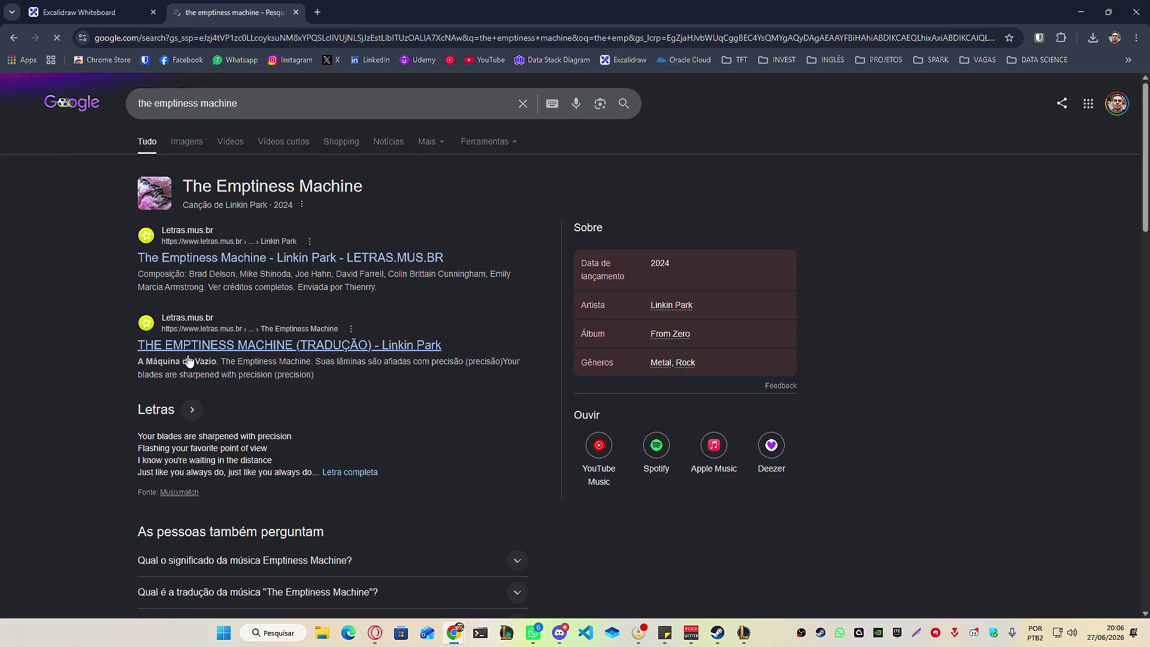
# Show the full lyrics and highlight lines like 'a revolver' and 'I keep on lying to'.
pyautogui.click(237, 394)
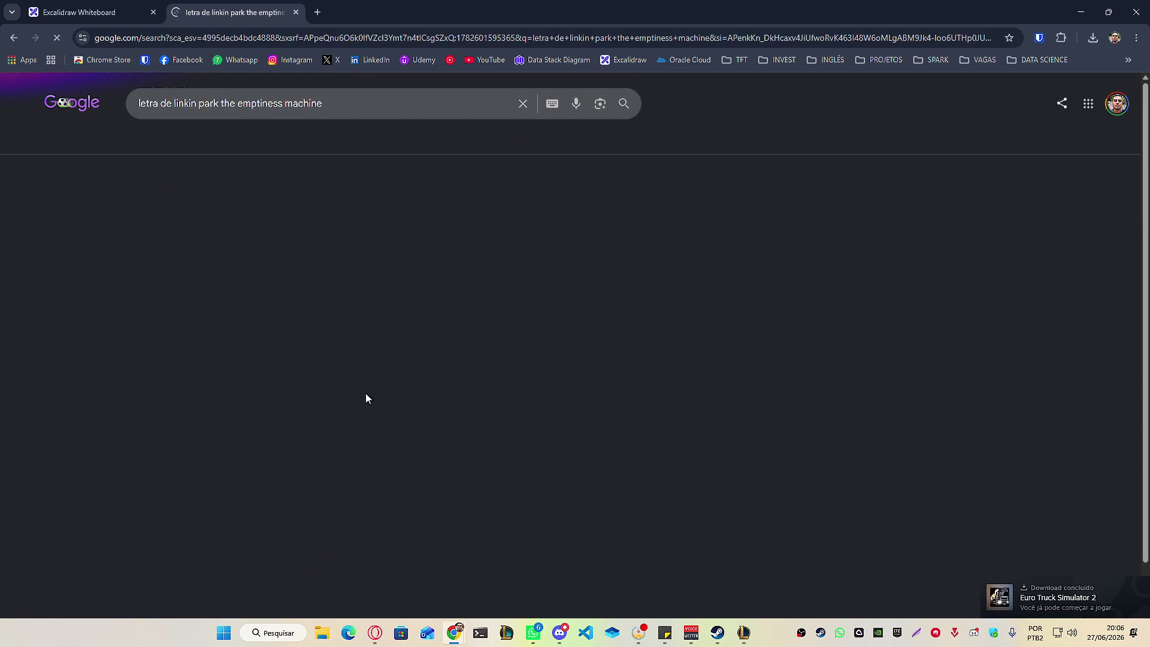
pyautogui.scroll(-3, 398, 406)
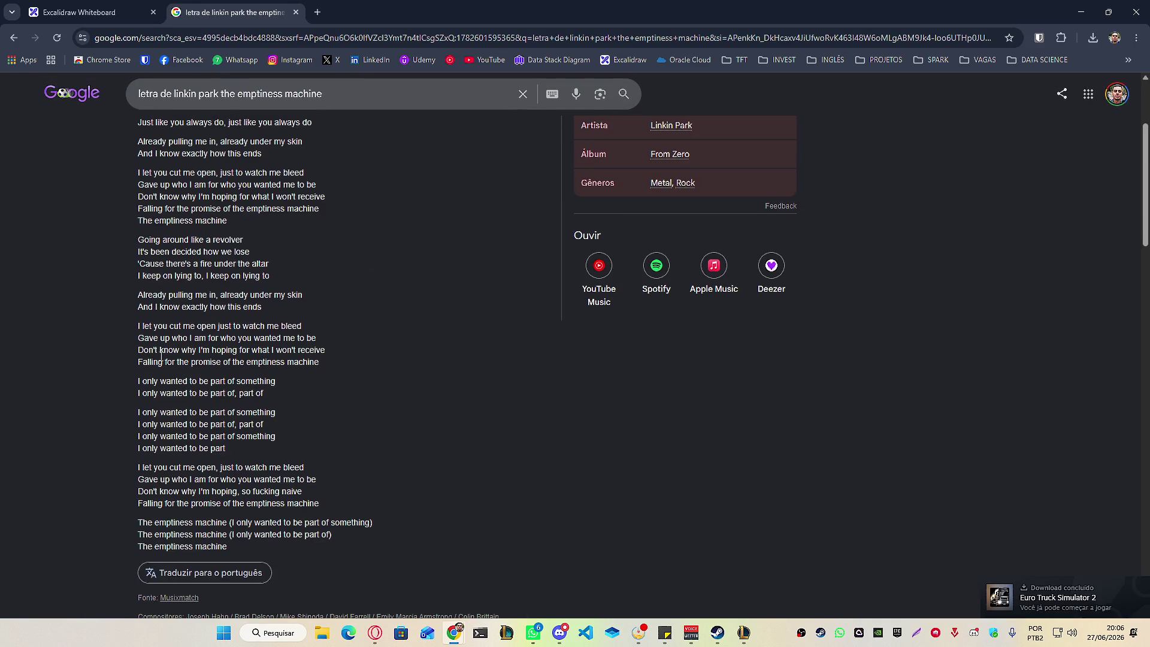
pyautogui.scroll(3, 397, 407)
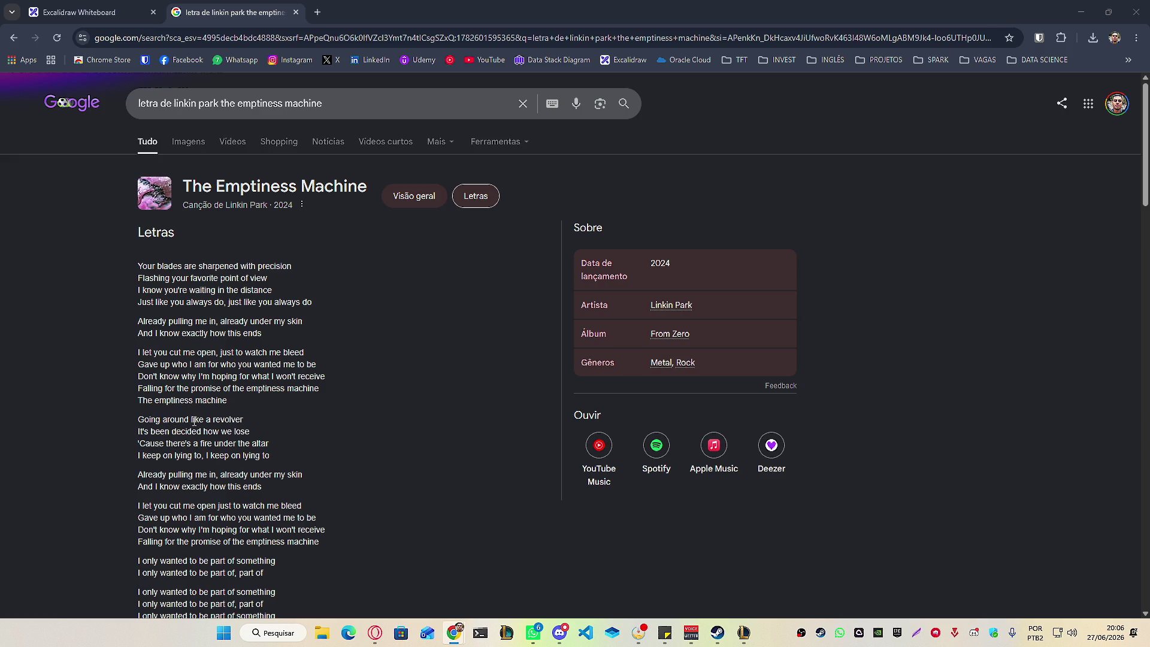
pyautogui.moveTo(207, 421); pyautogui.dragTo(243, 420)
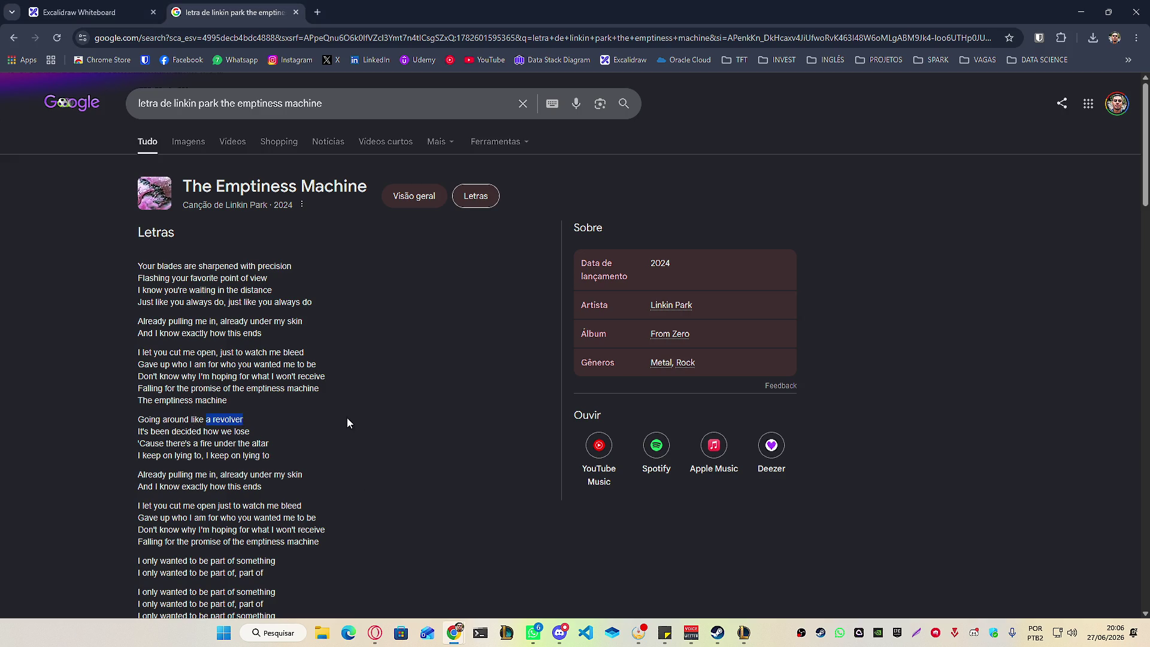
pyautogui.keyDown('ctrl'); pyautogui.scroll(5, 347, 418); pyautogui.keyUp('ctrl')
pyautogui.click(43, 433)
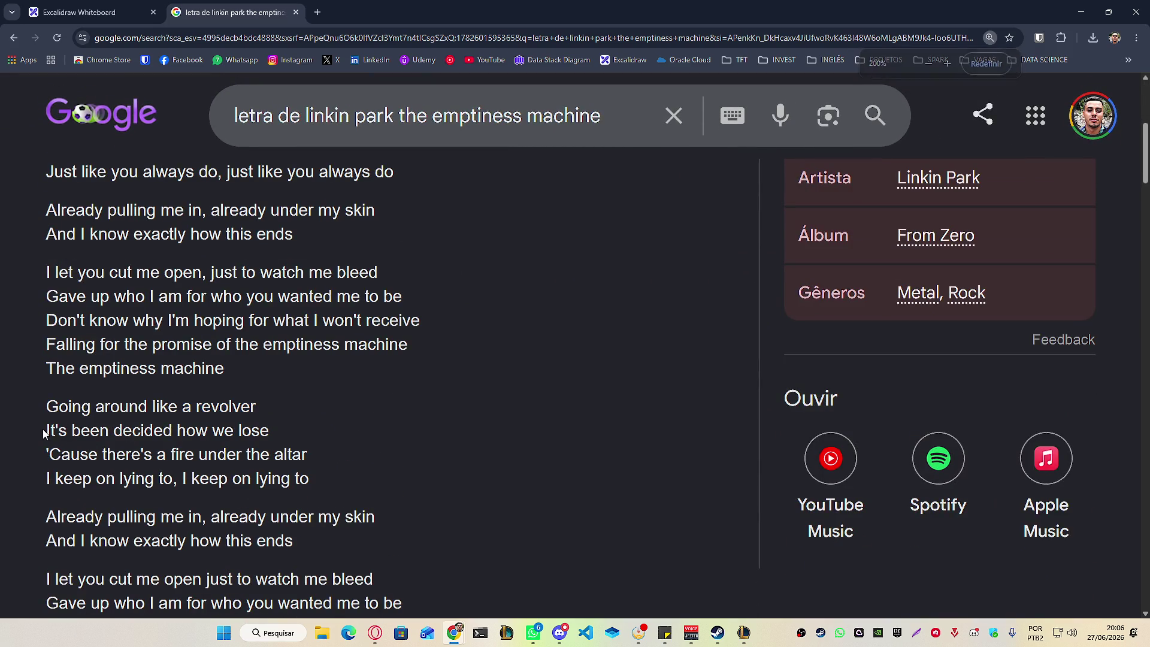
pyautogui.moveTo(43, 432); pyautogui.dragTo(153, 432)
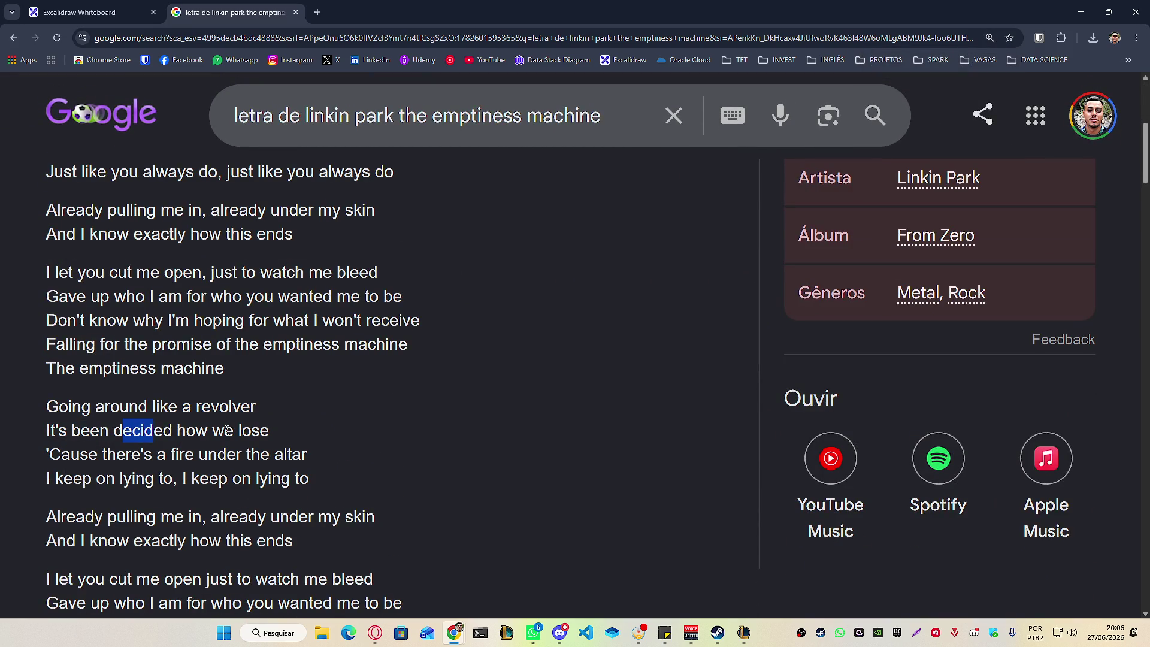
pyautogui.moveTo(225, 431); pyautogui.dragTo(269, 432)
pyautogui.scroll(-1, 309, 439)
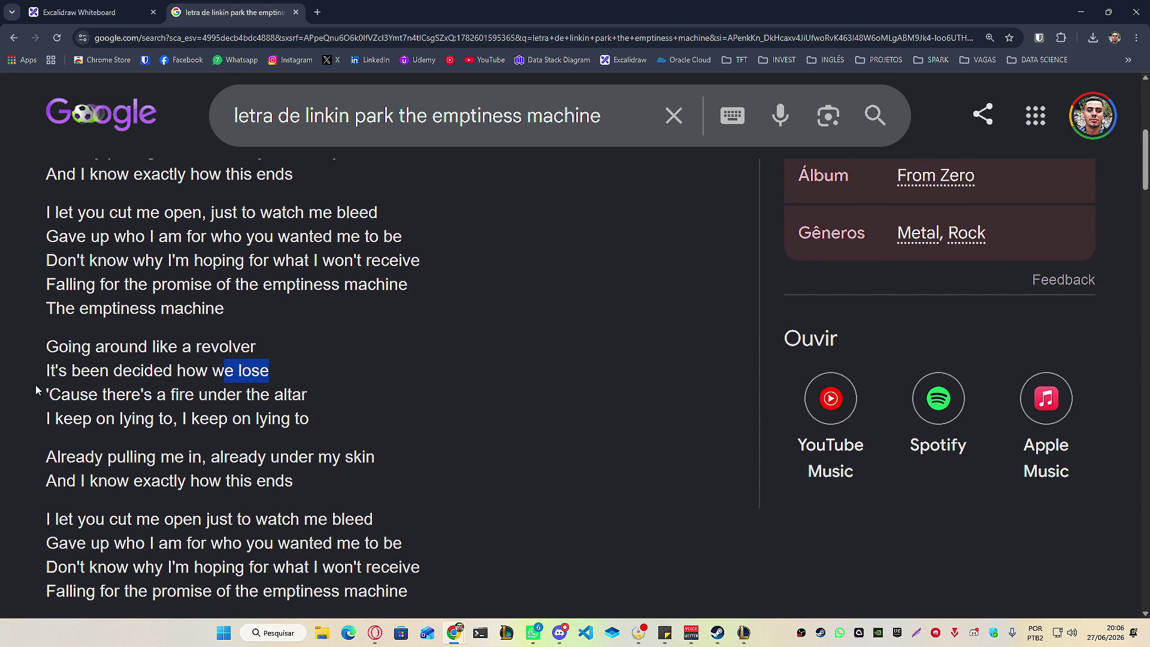
pyautogui.moveTo(47, 394); pyautogui.dragTo(284, 396)
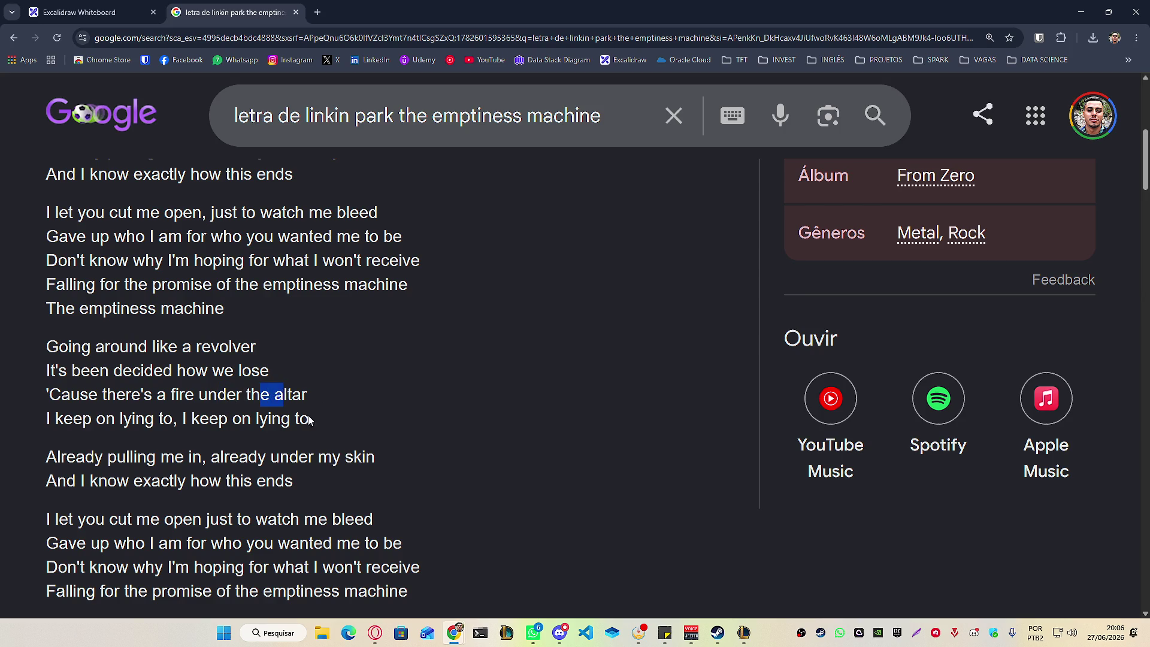
pyautogui.scroll(-1, 77, 437)
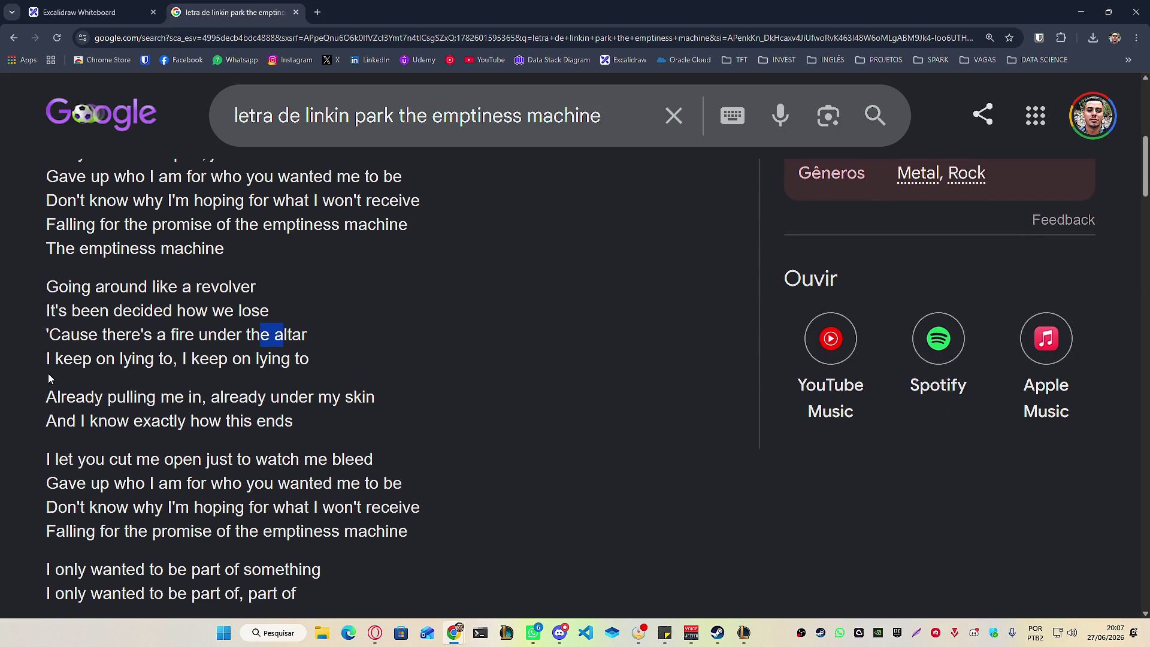
pyautogui.moveTo(46, 360); pyautogui.dragTo(73, 359)
pyautogui.click(131, 358)
pyautogui.moveTo(182, 359); pyautogui.dragTo(309, 360)
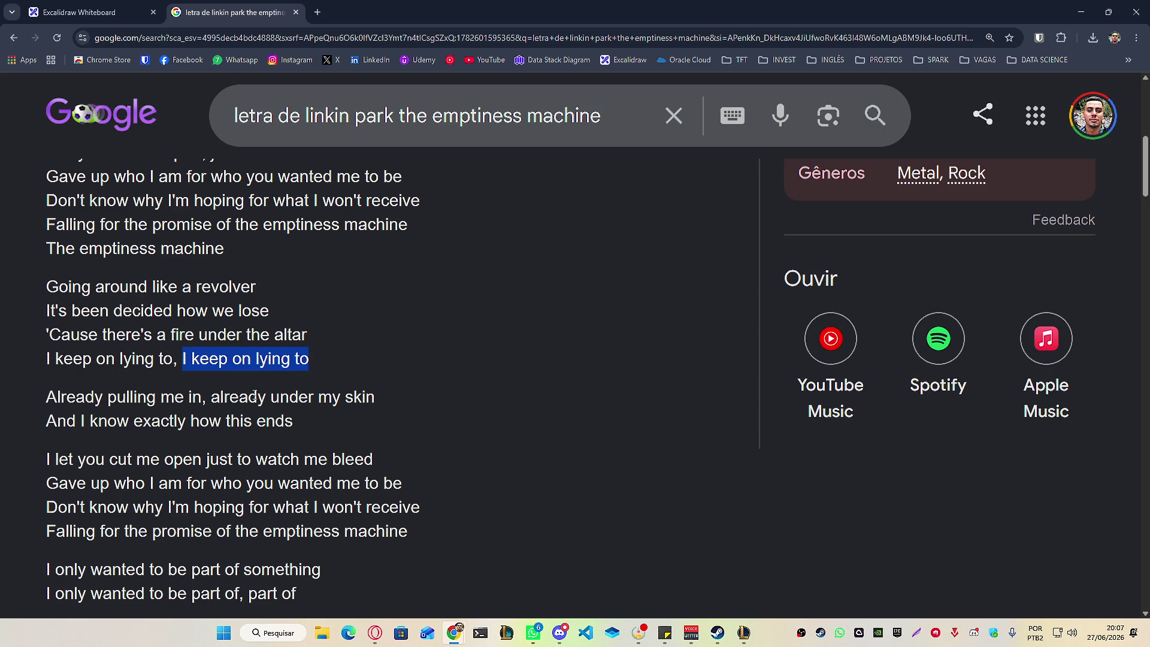
# Highlight later lyric lines, from 'already under my skin' through 'I won't receive'.
pyautogui.scroll(-2, 309, 359)
pyautogui.moveTo(46, 274); pyautogui.dragTo(375, 277)
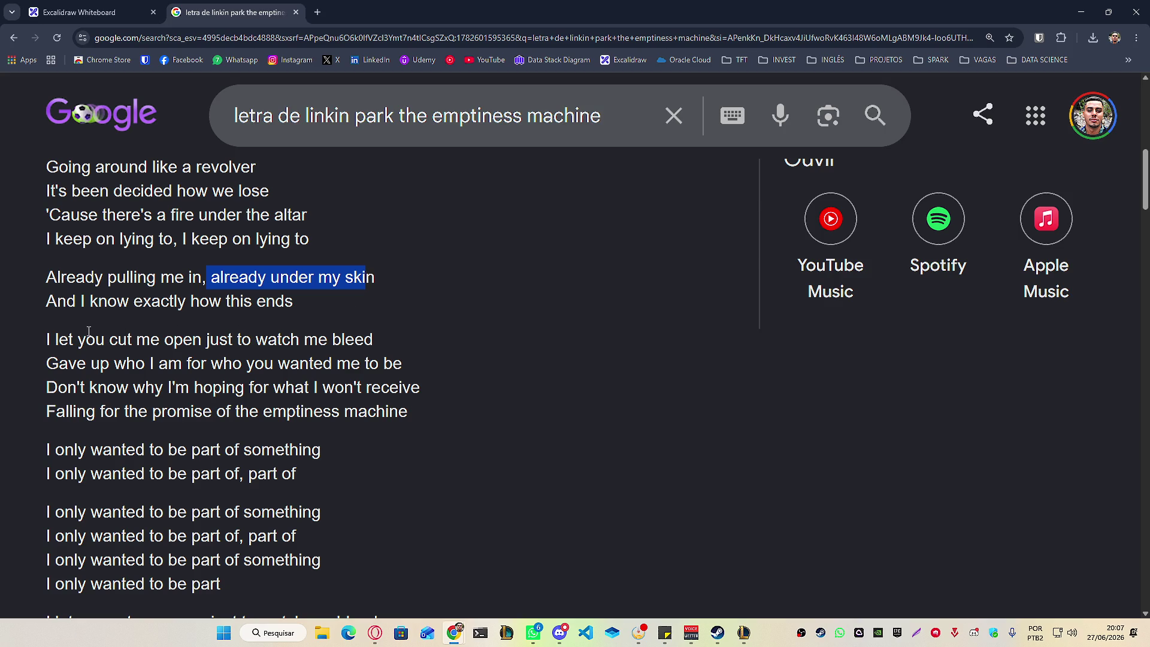
pyautogui.click(53, 300)
pyautogui.moveTo(116, 301); pyautogui.dragTo(187, 301)
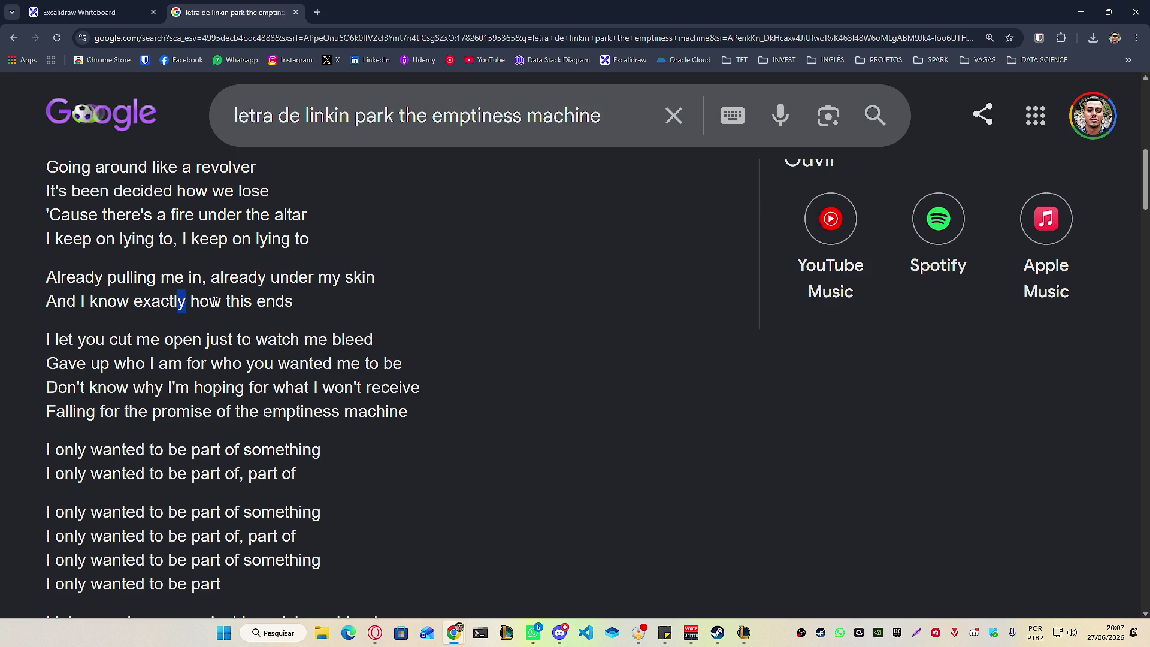
pyautogui.click(149, 333)
pyautogui.moveTo(46, 339); pyautogui.dragTo(77, 339)
pyautogui.click(182, 337)
pyautogui.moveTo(207, 339); pyautogui.dragTo(217, 339)
pyautogui.moveTo(306, 340); pyautogui.dragTo(376, 351)
pyautogui.moveTo(47, 364); pyautogui.dragTo(100, 363)
pyautogui.moveTo(47, 387); pyautogui.dragTo(421, 389)
pyautogui.moveTo(47, 411)
pyautogui.mouseDown()
pyautogui.moveTo(191, 421)
pyautogui.moveTo(399, 414)
pyautogui.mouseUp()
pyautogui.click(243, 411)
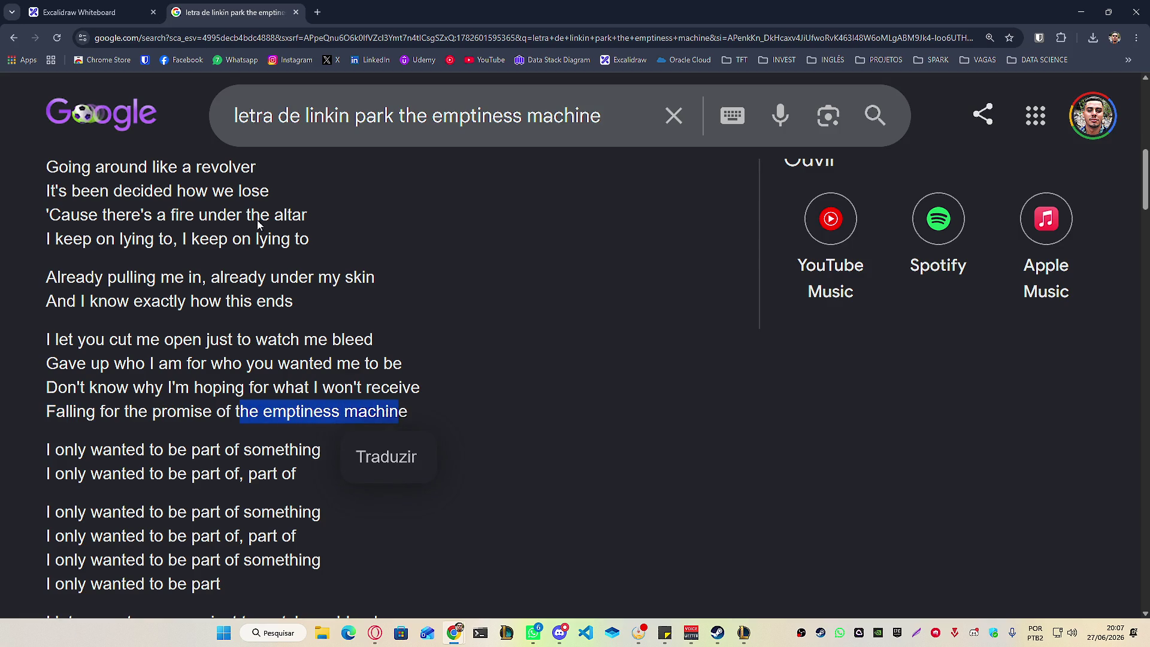
# Reset the lyrics page zoom to 100% and return to the Excalidraw Whiteboard tab.
pyautogui.click(990, 37)
pyautogui.click(986, 63)
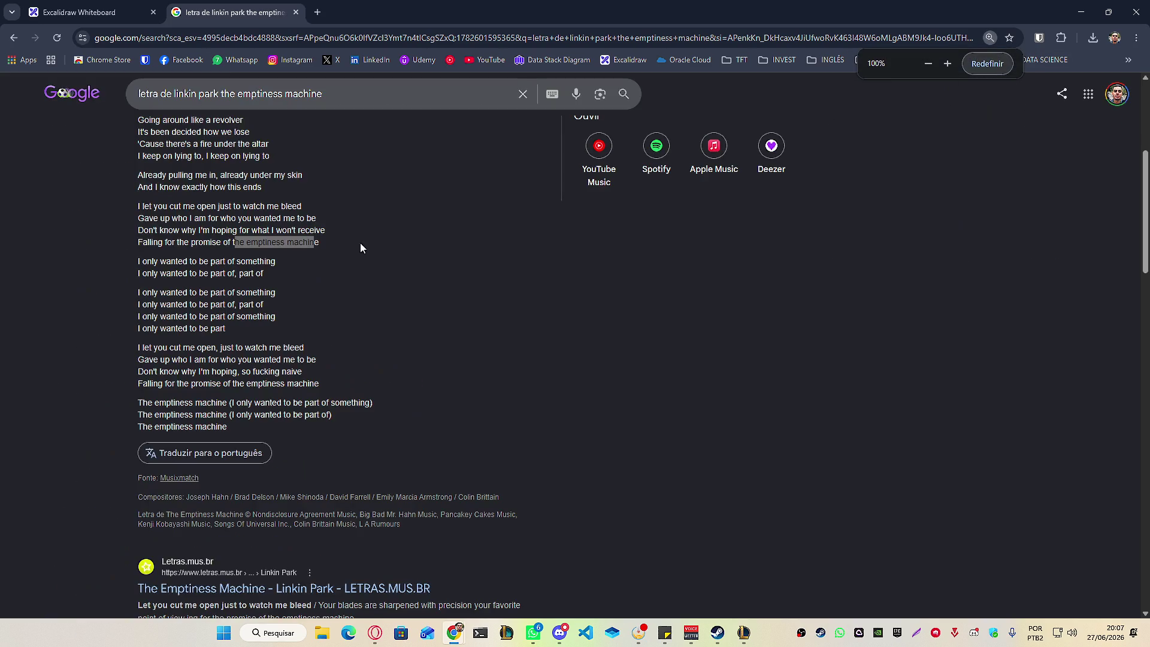
pyautogui.click(133, 9)
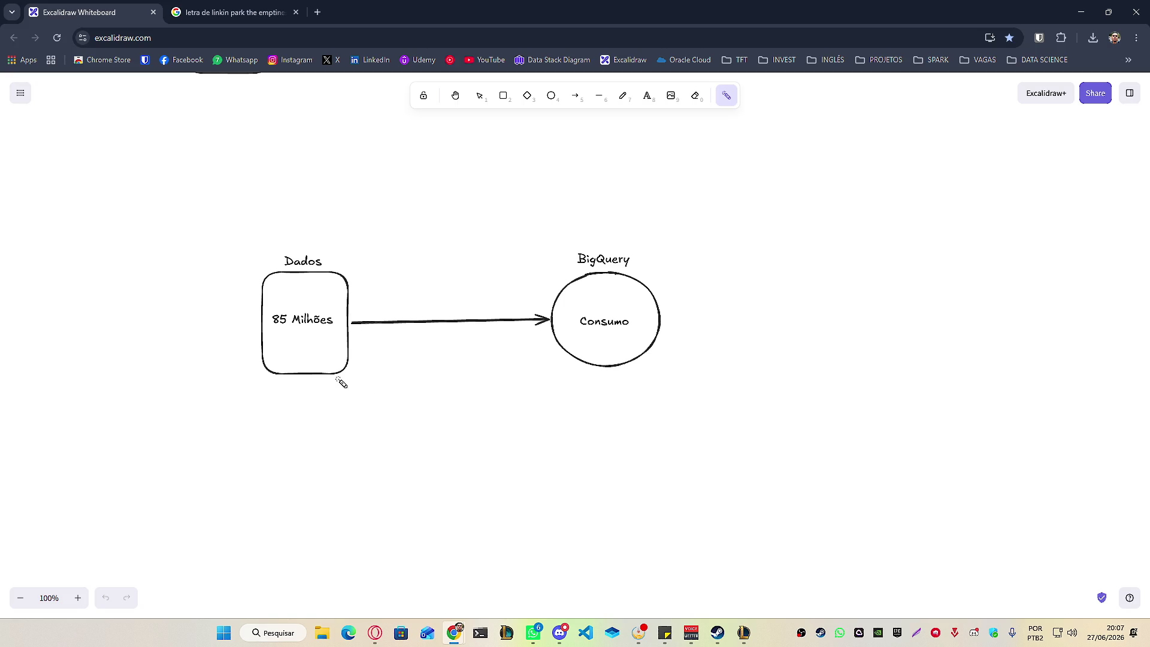
pyautogui.click(692, 633)
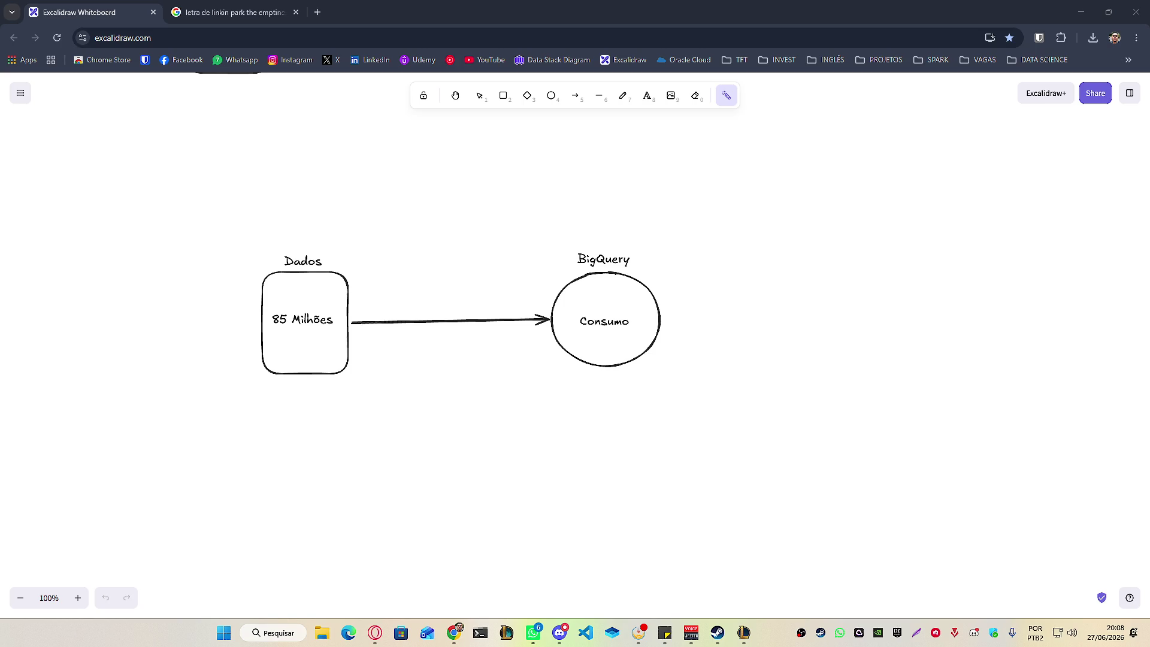
pyautogui.click(552, 448)
# Switch to VS Code and open the extracao_vagas folder from PROJETOS.
pyautogui.click(586, 632)
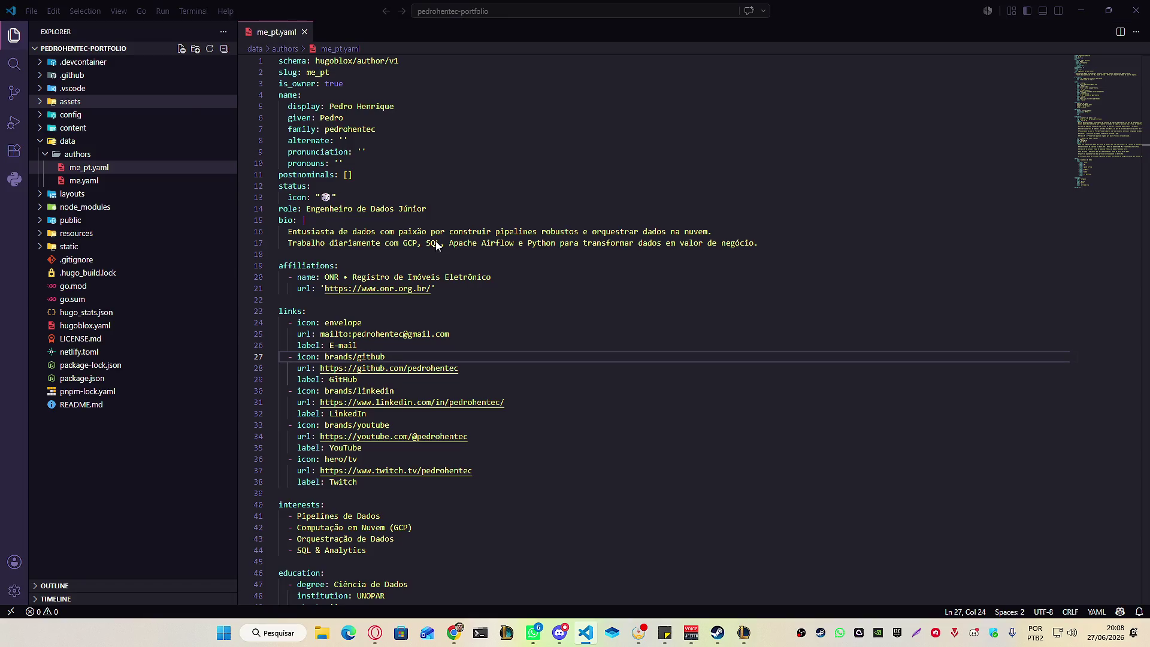
pyautogui.scroll(-5, 588, 358)
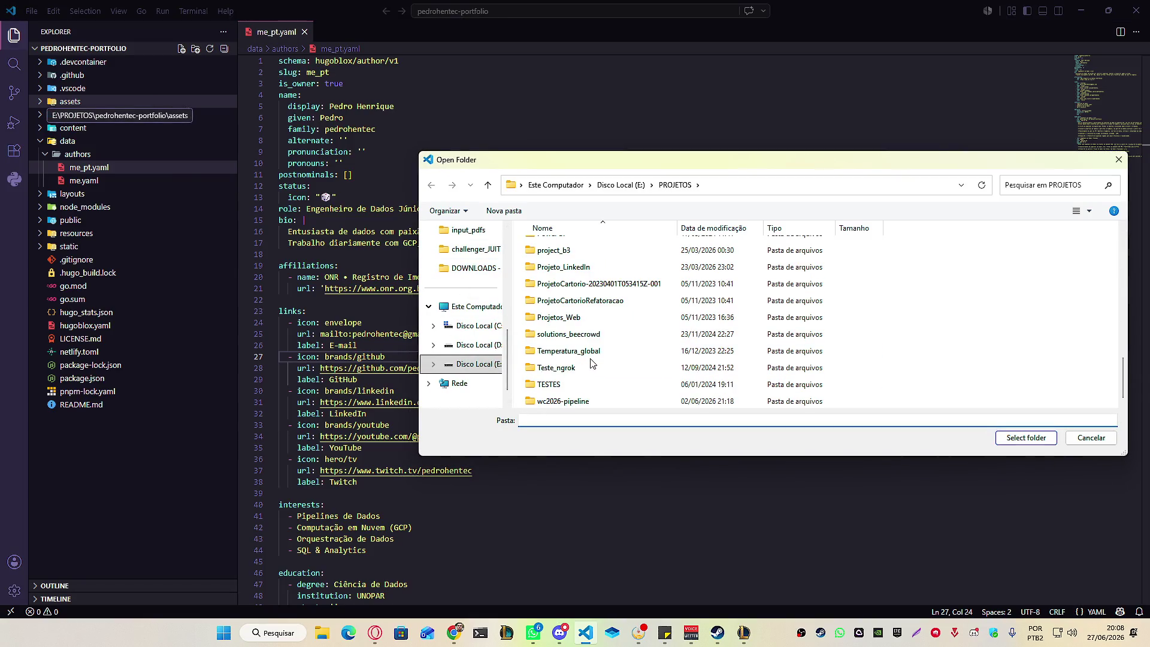
pyautogui.scroll(7, 587, 359)
pyautogui.scroll(-2, 566, 353)
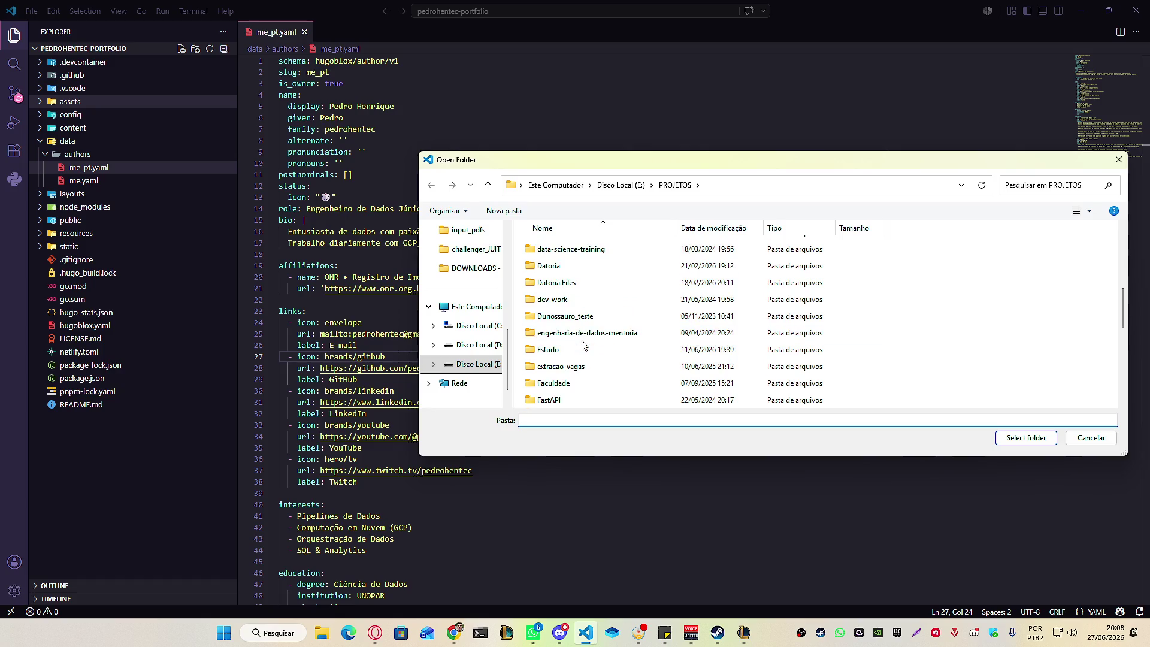
pyautogui.scroll(-1, 564, 353)
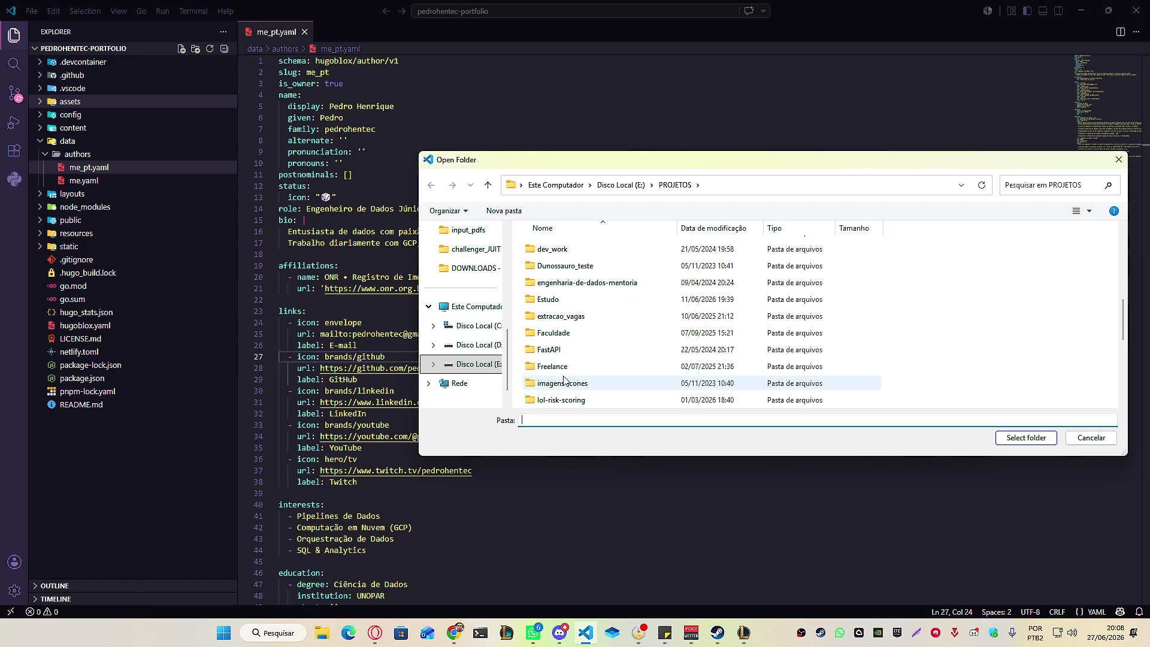
pyautogui.click(565, 316)
pyautogui.click(1026, 437)
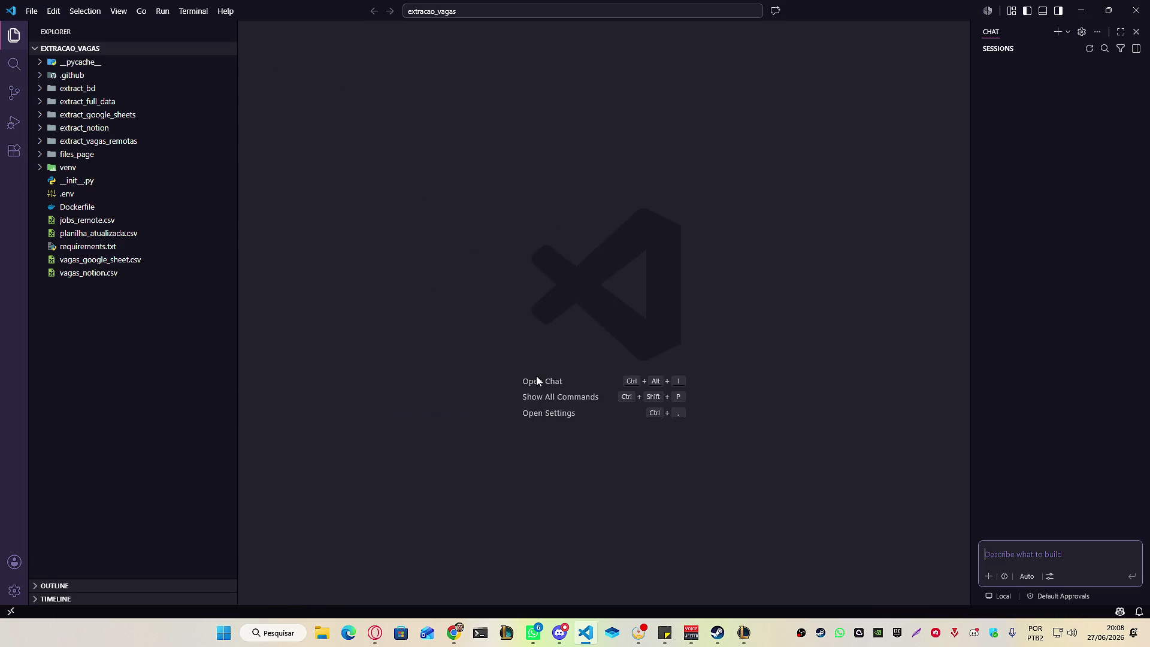
# Close the Chat panel and view extract_remote.py and transformation_remote.py in extract_vagas_remotas.
pyautogui.click(1136, 35)
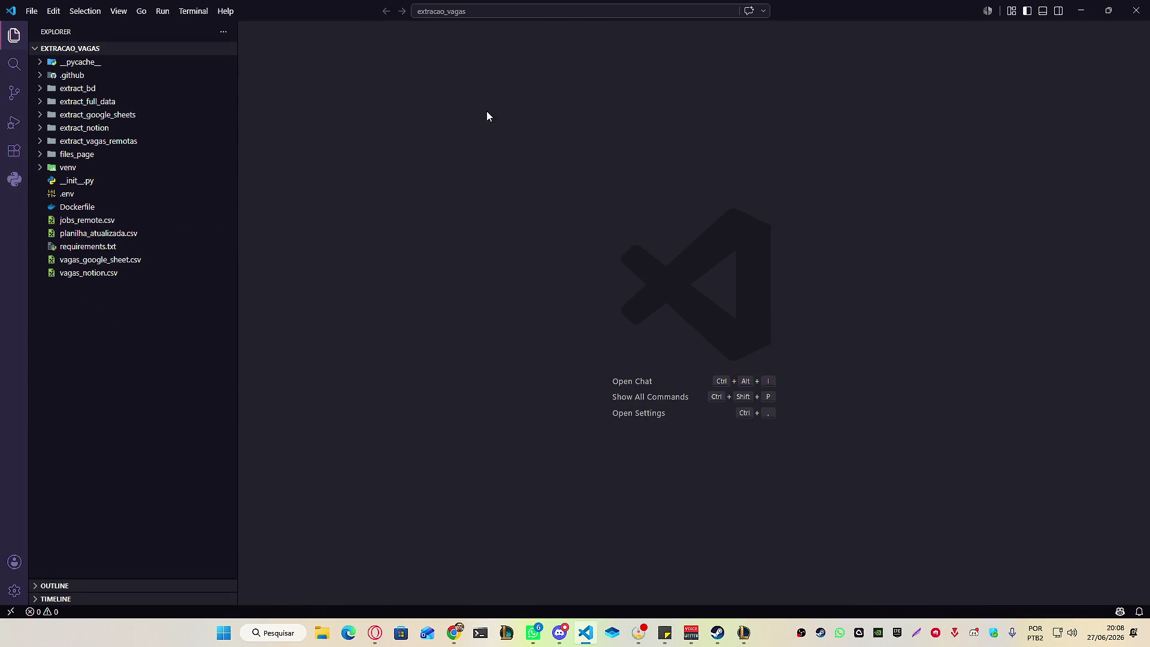
pyautogui.click(90, 142)
pyautogui.click(112, 171)
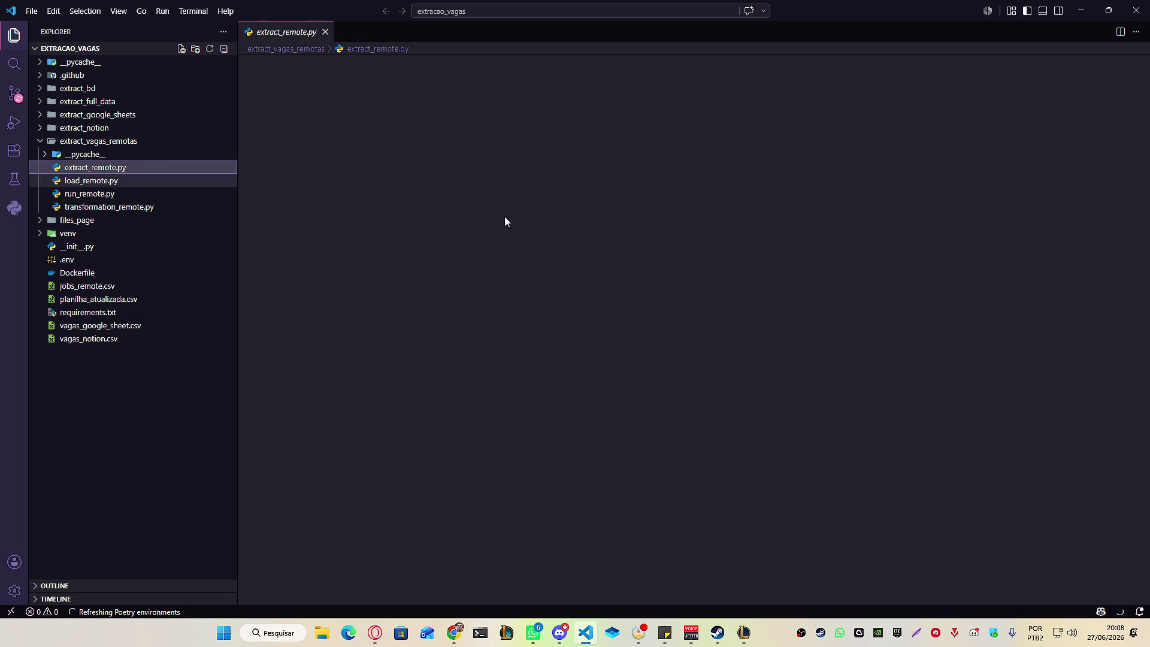
pyautogui.scroll(-12, 414, 300)
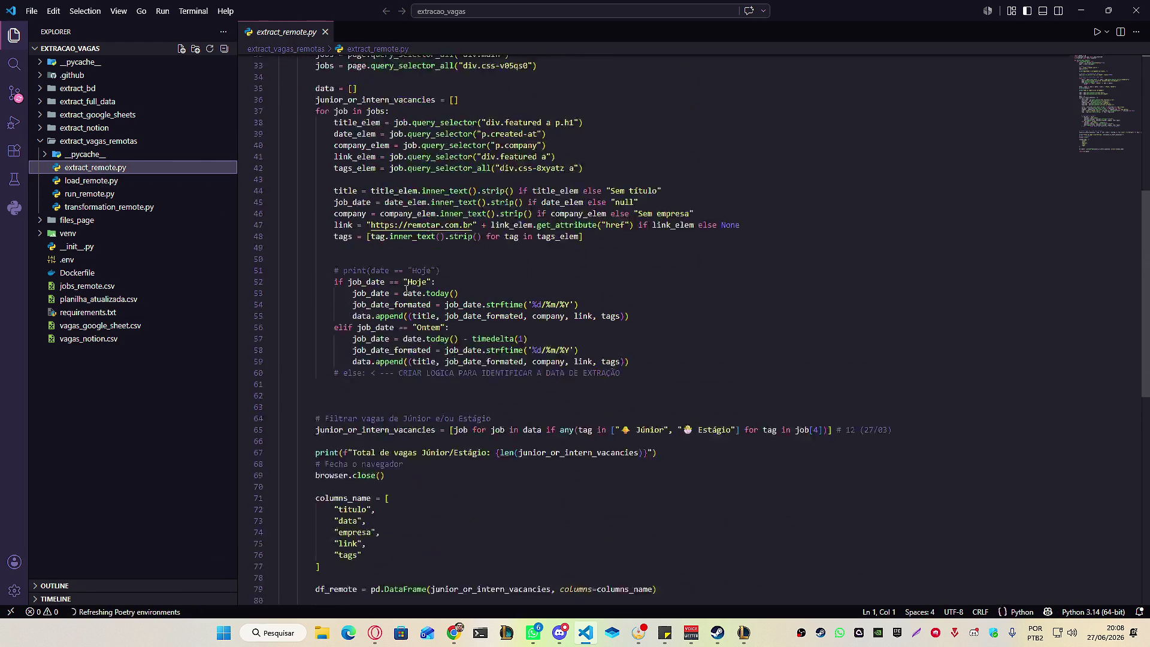
pyautogui.click(114, 207)
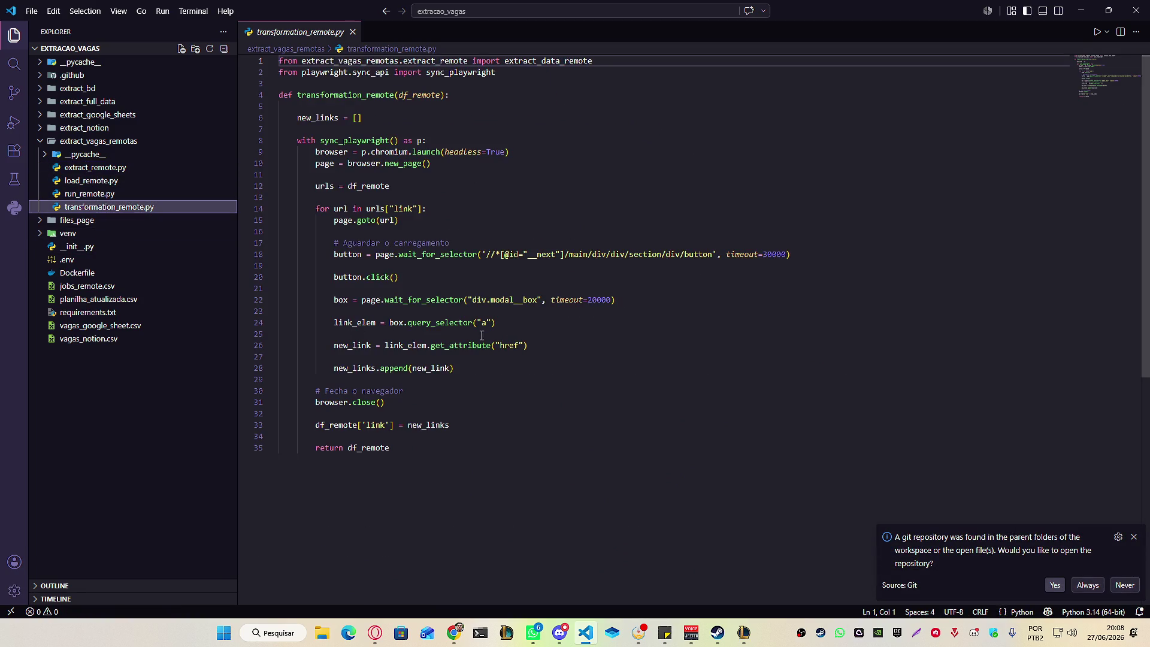
# Open load_remote.py, select its to_csv line, and expand the extract_full_data folder.
pyautogui.click(114, 182)
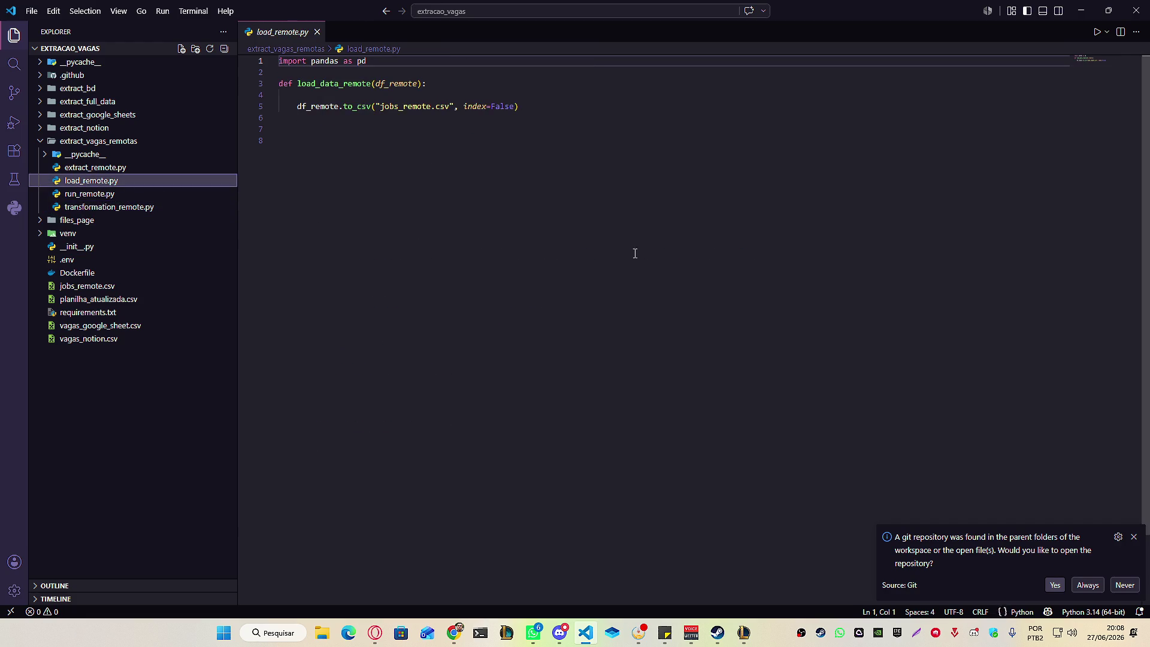
pyautogui.moveTo(519, 106); pyautogui.dragTo(279, 106)
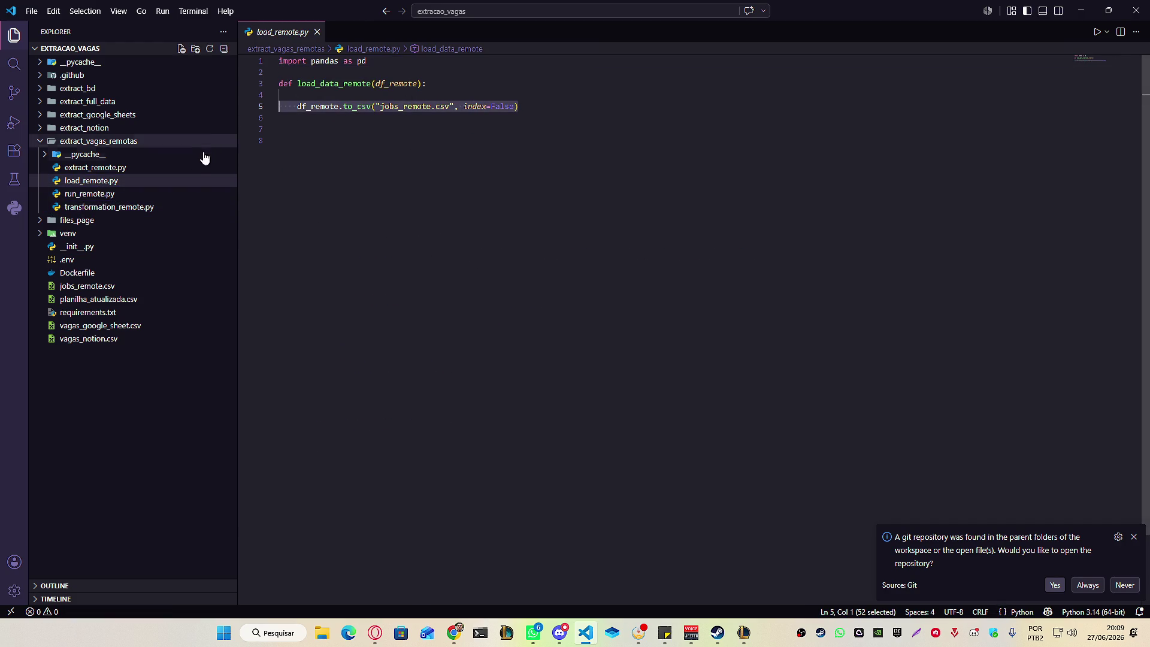
pyautogui.click(83, 142)
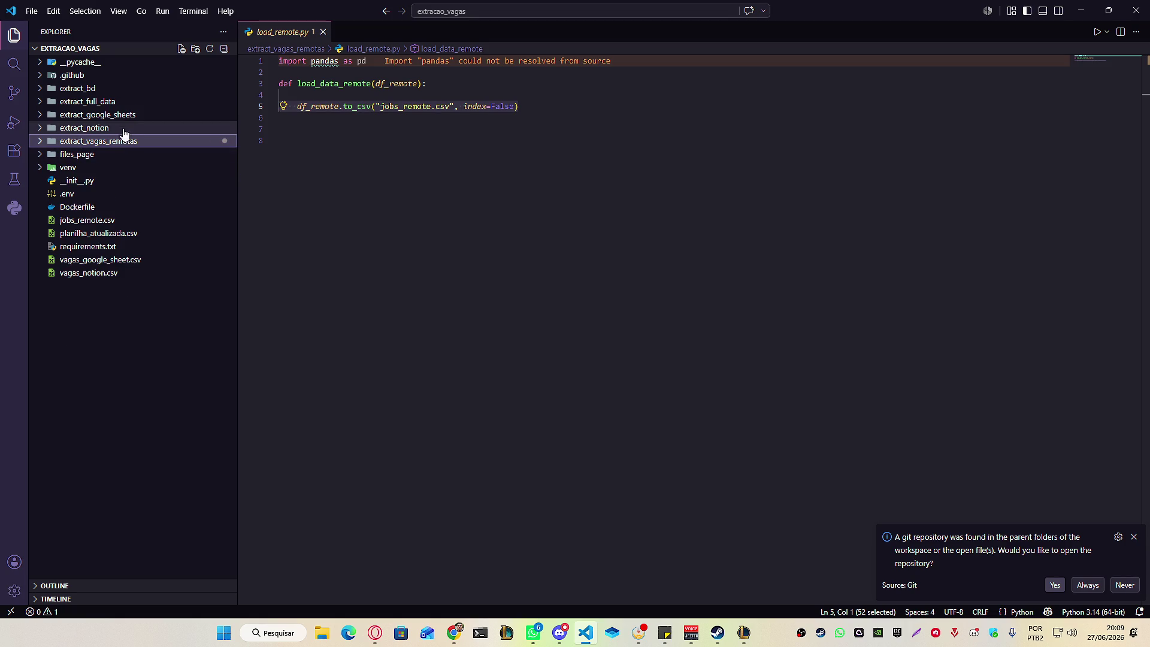
pyautogui.click(113, 101)
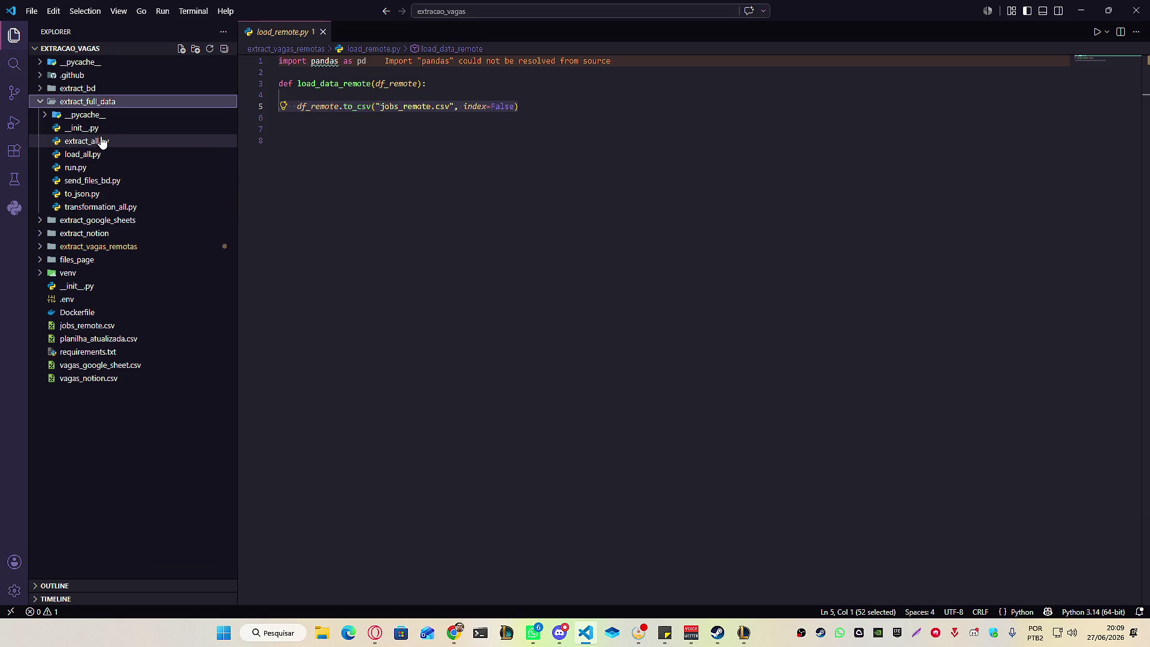
# Review extract_all.py, selecting the extract_data_notion, extract_data_sheets and extract_data_remote calls.
pyautogui.click(98, 141)
pyautogui.moveTo(413, 243)
pyautogui.mouseDown()
pyautogui.moveTo(371, 163)
pyautogui.moveTo(282, 96)
pyautogui.moveTo(409, 243)
pyautogui.mouseUp()
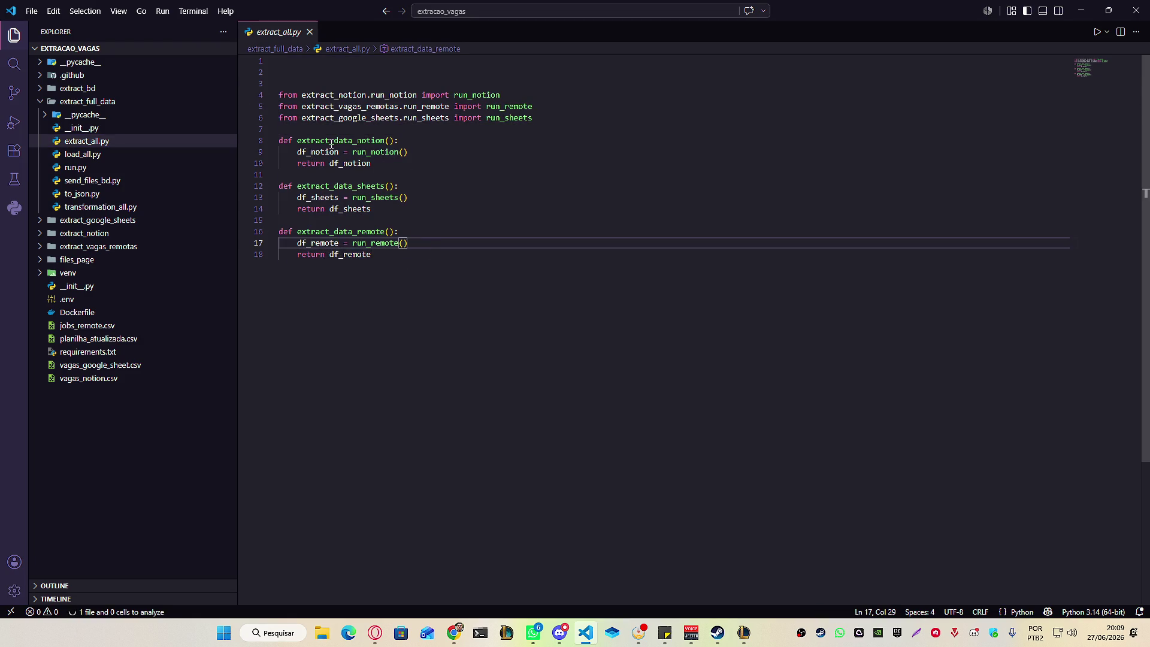
pyautogui.moveTo(329, 140); pyautogui.dragTo(379, 140)
pyautogui.moveTo(330, 197); pyautogui.dragTo(386, 186)
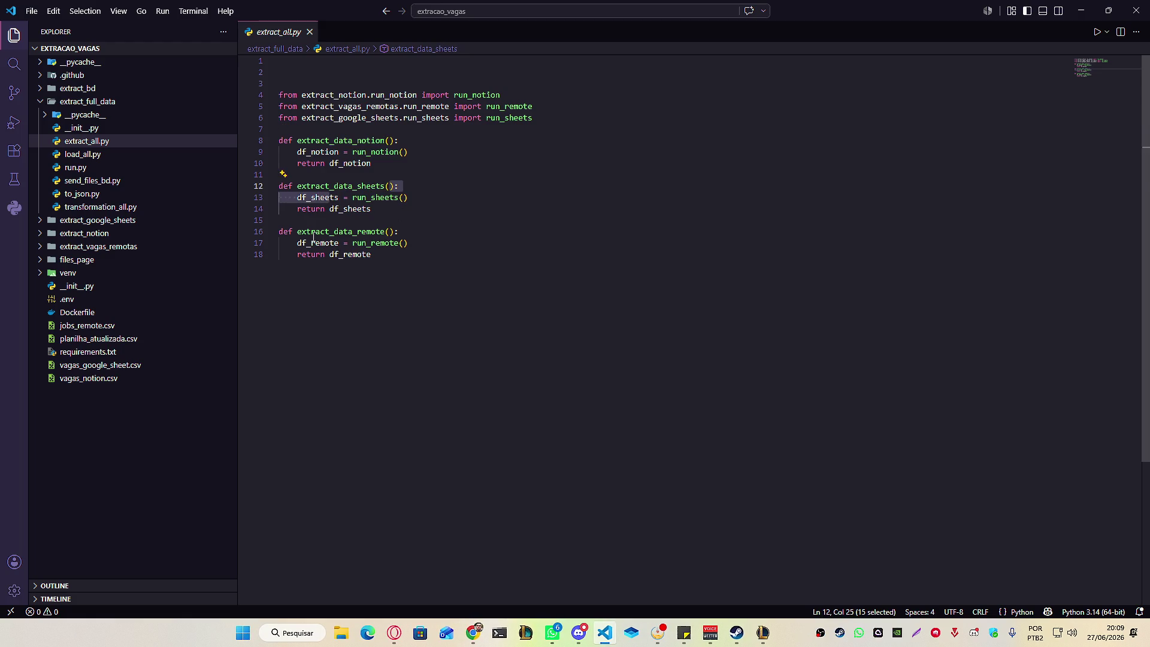
pyautogui.moveTo(316, 231); pyautogui.dragTo(384, 232)
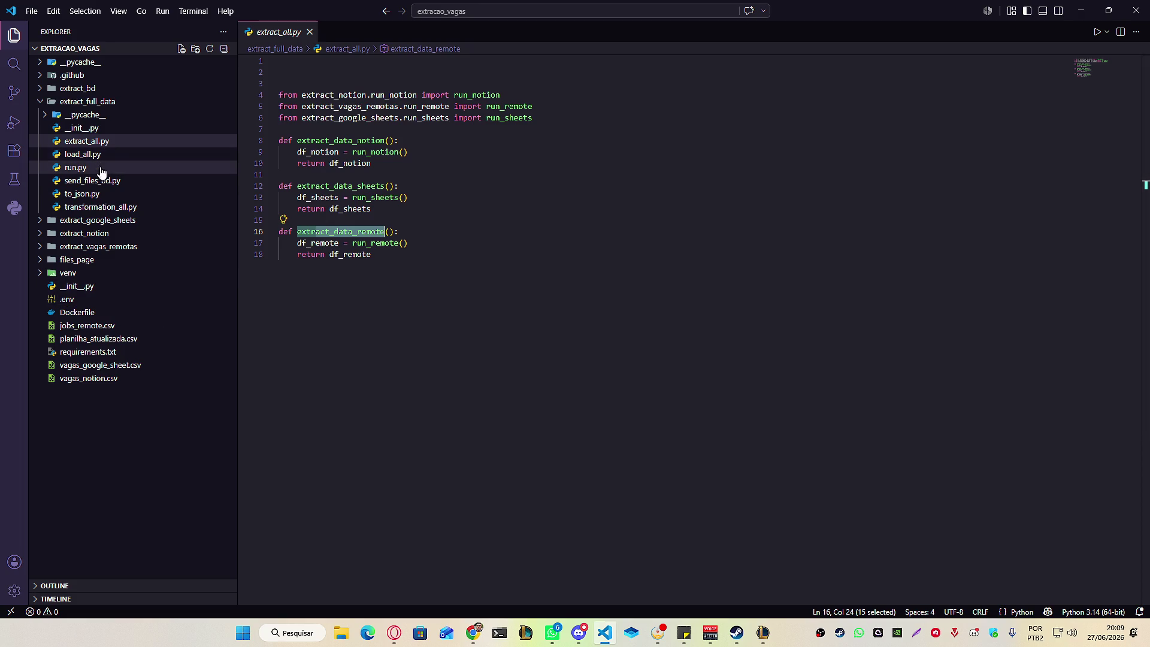
# View transformation_all.py, to_json.py, load_all.py and send_files_bd.py, then close VS Code.
pyautogui.click(110, 210)
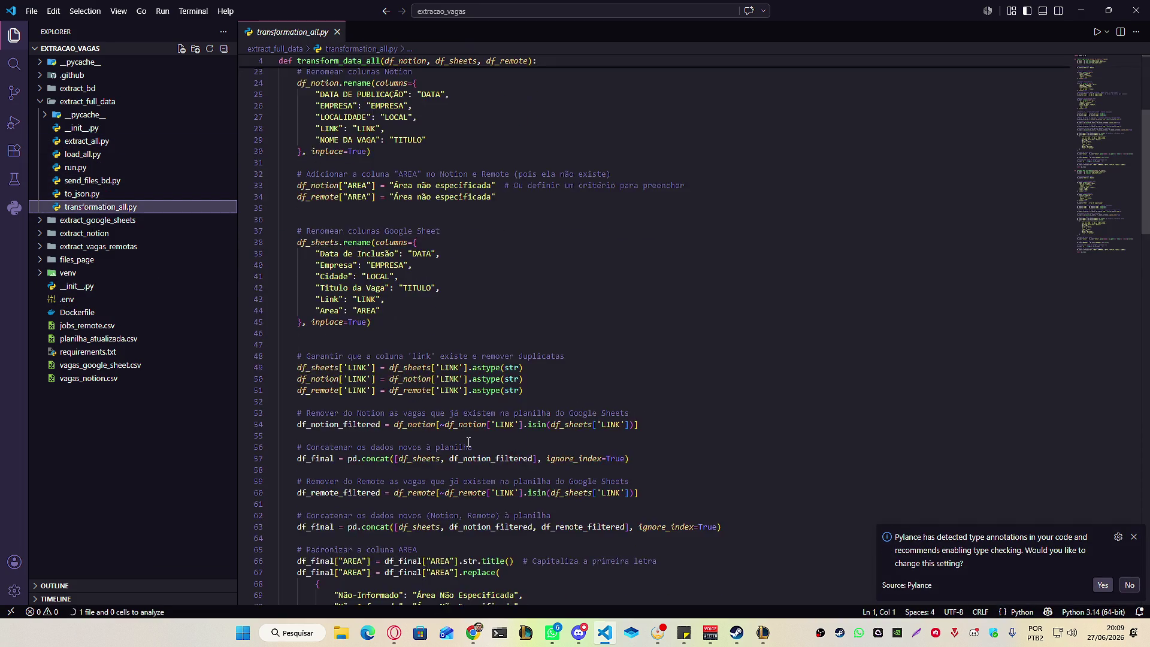
pyautogui.click(98, 195)
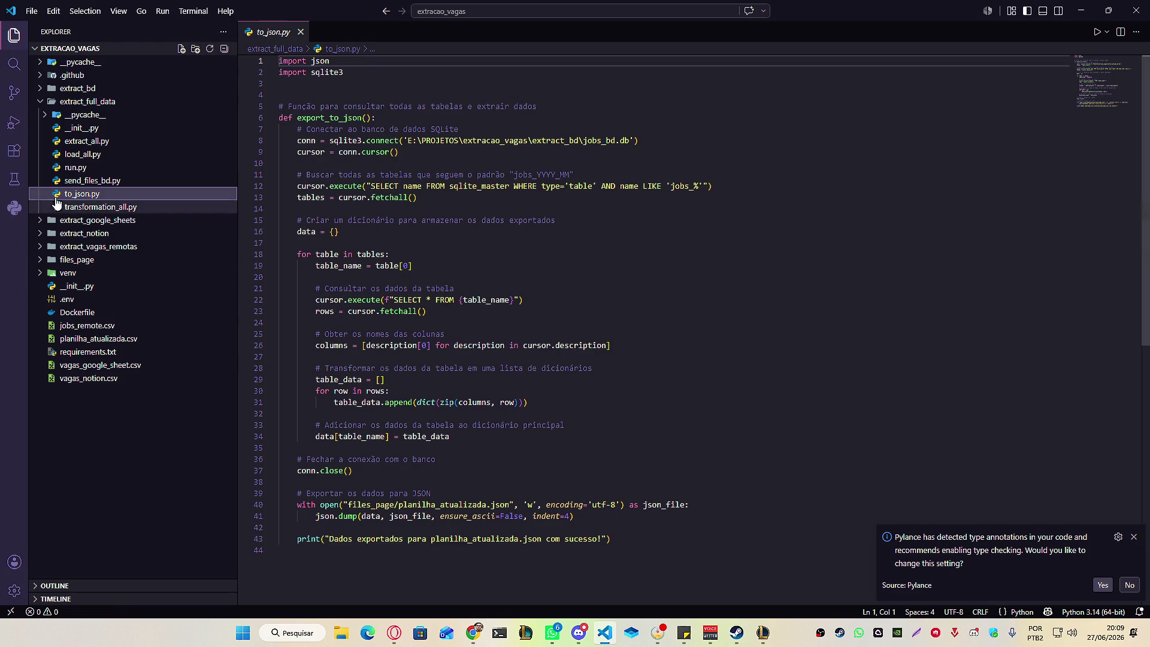
pyautogui.click(102, 157)
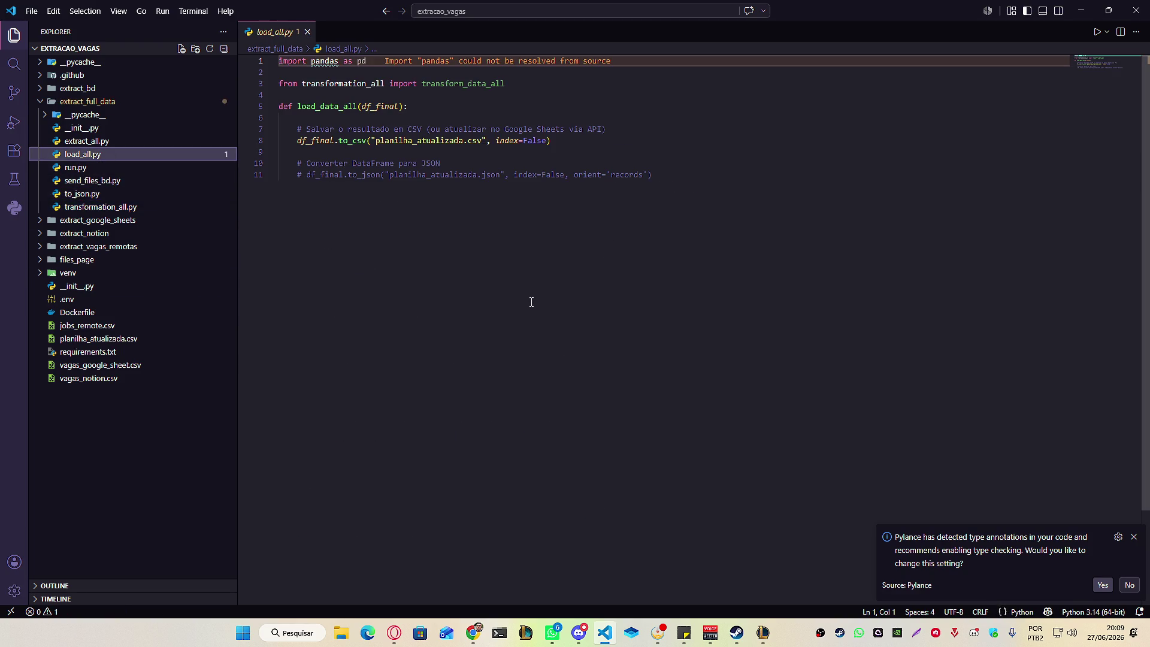
pyautogui.click(90, 180)
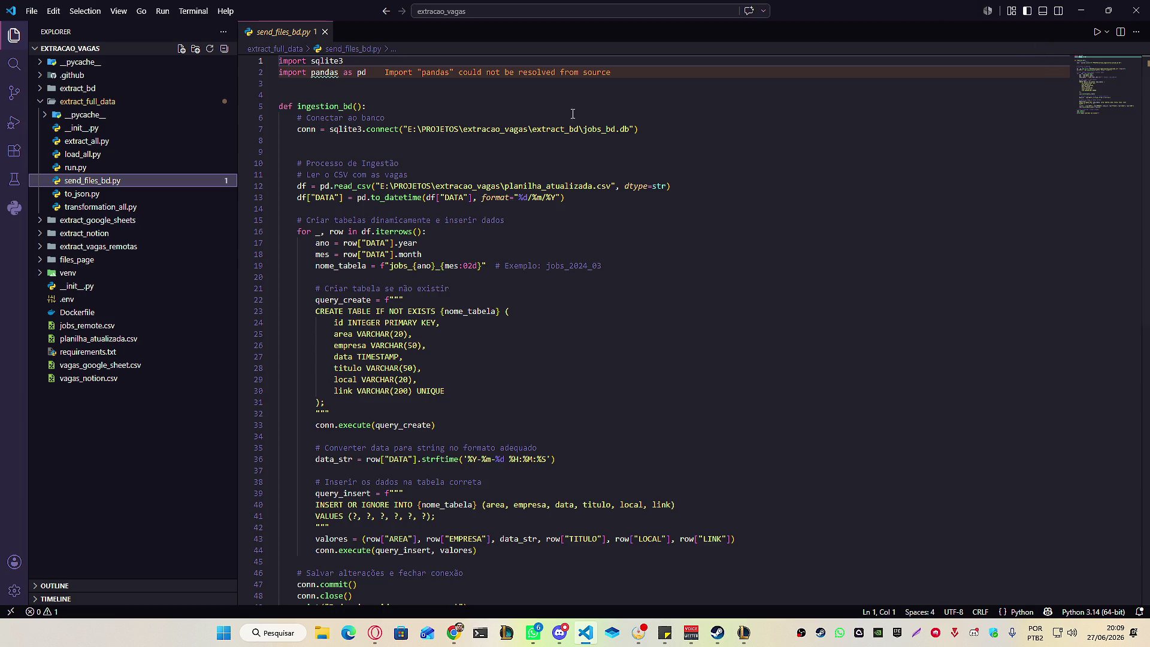
pyautogui.click(1136, 10)
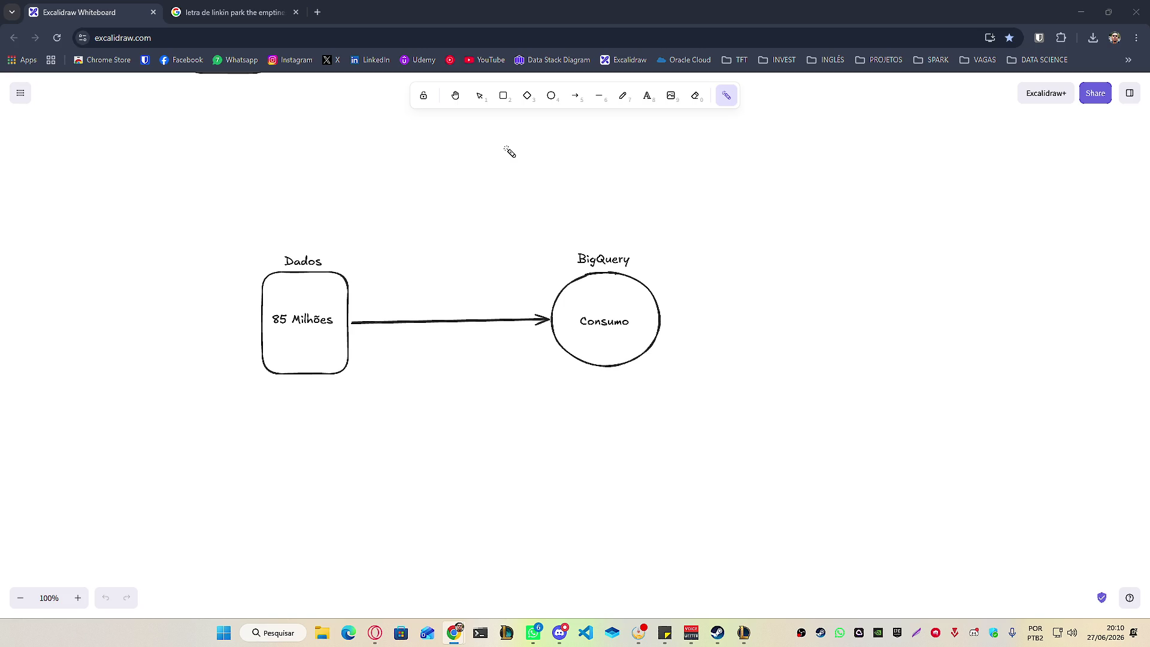
# Open Twitch in a new tab and switch to a followed live programming channel.
pyautogui.click(318, 12)
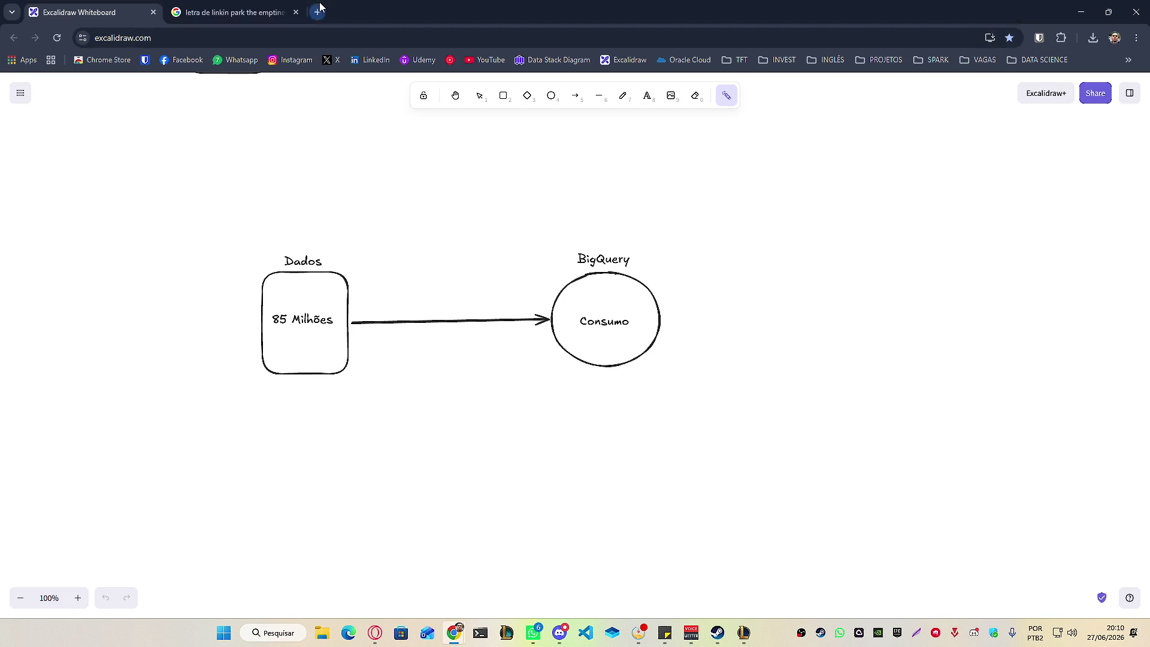
pyautogui.write('tw')
pyautogui.click(233, 87)
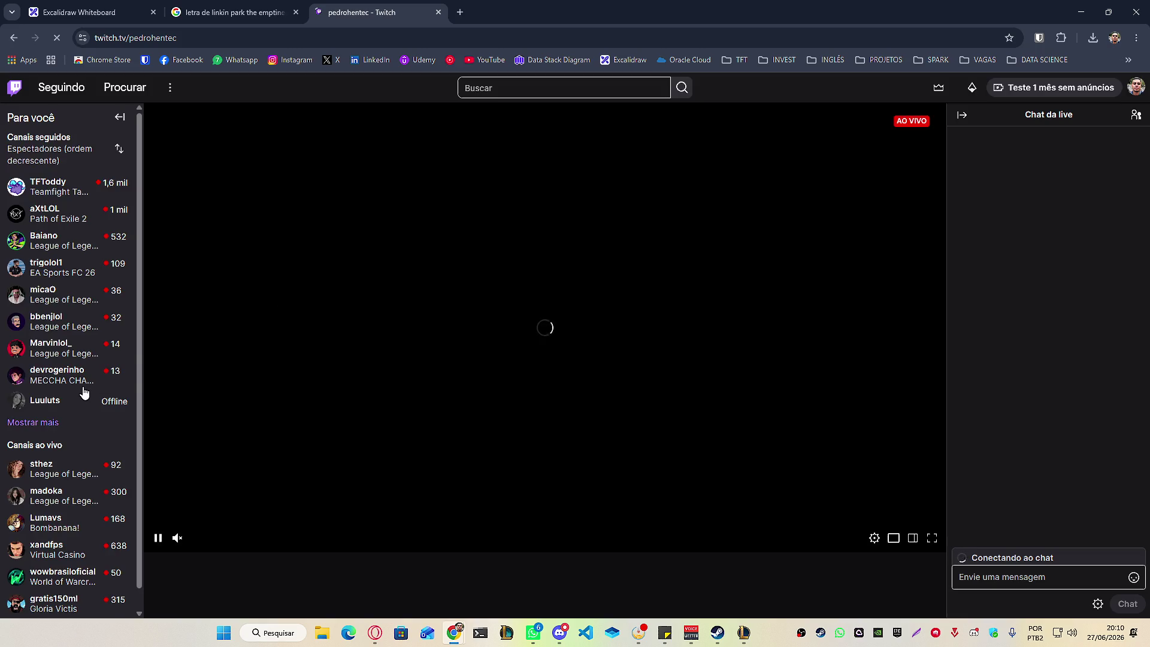
pyautogui.click(116, 142)
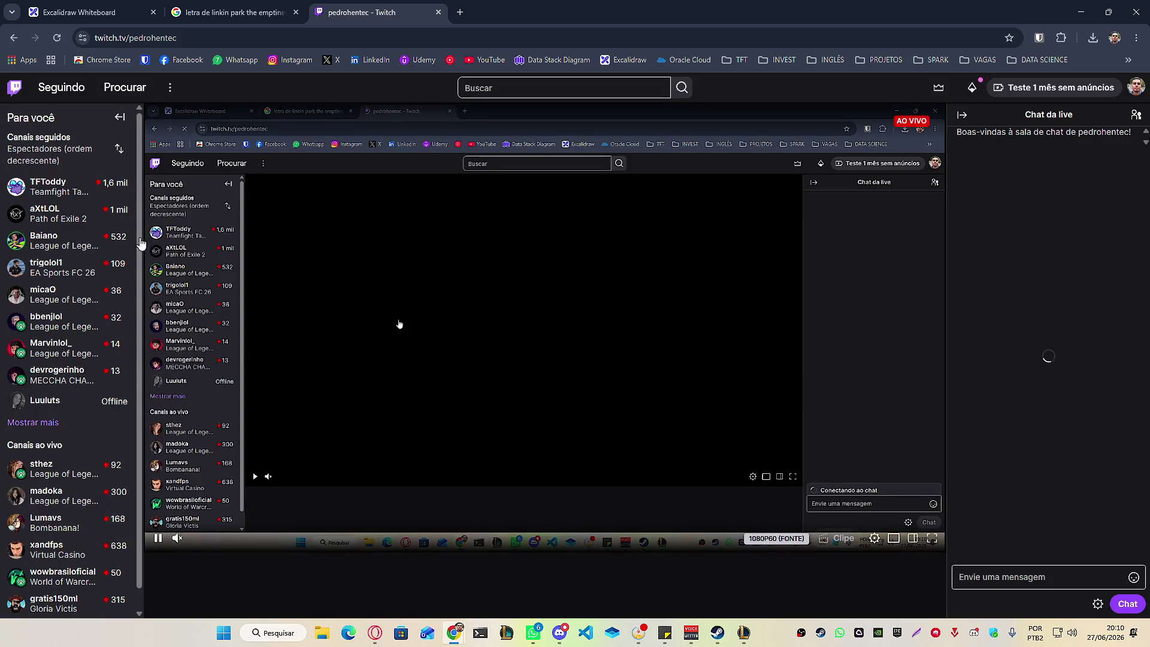
pyautogui.click(81, 380)
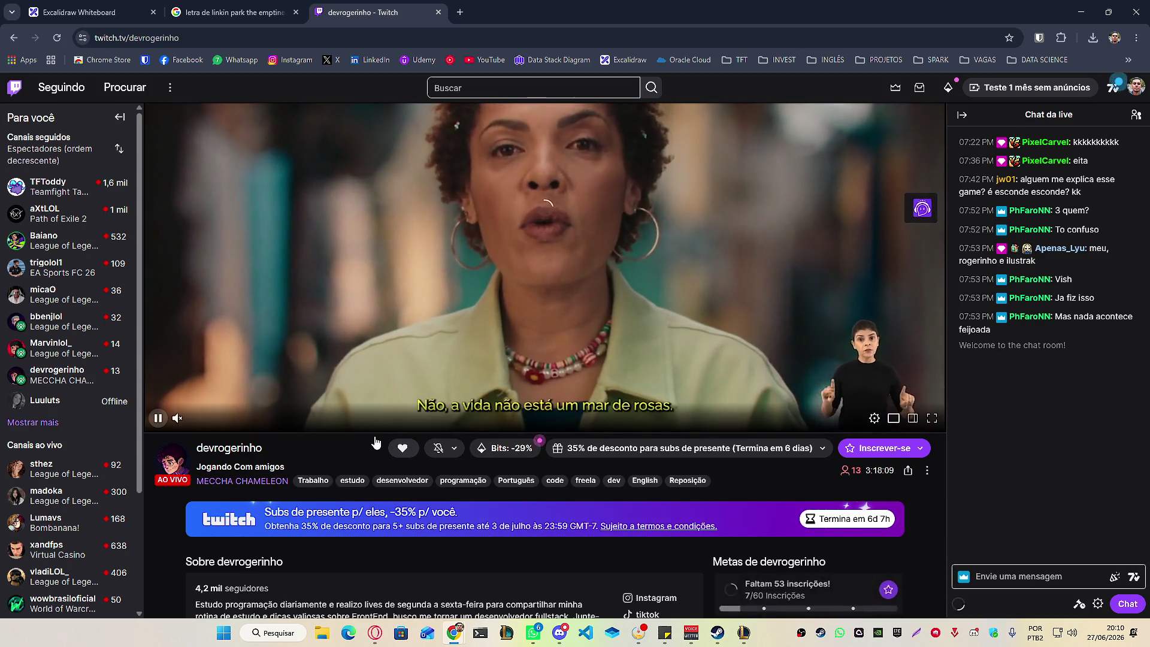
pyautogui.click(336, 426)
pyautogui.click(258, 413)
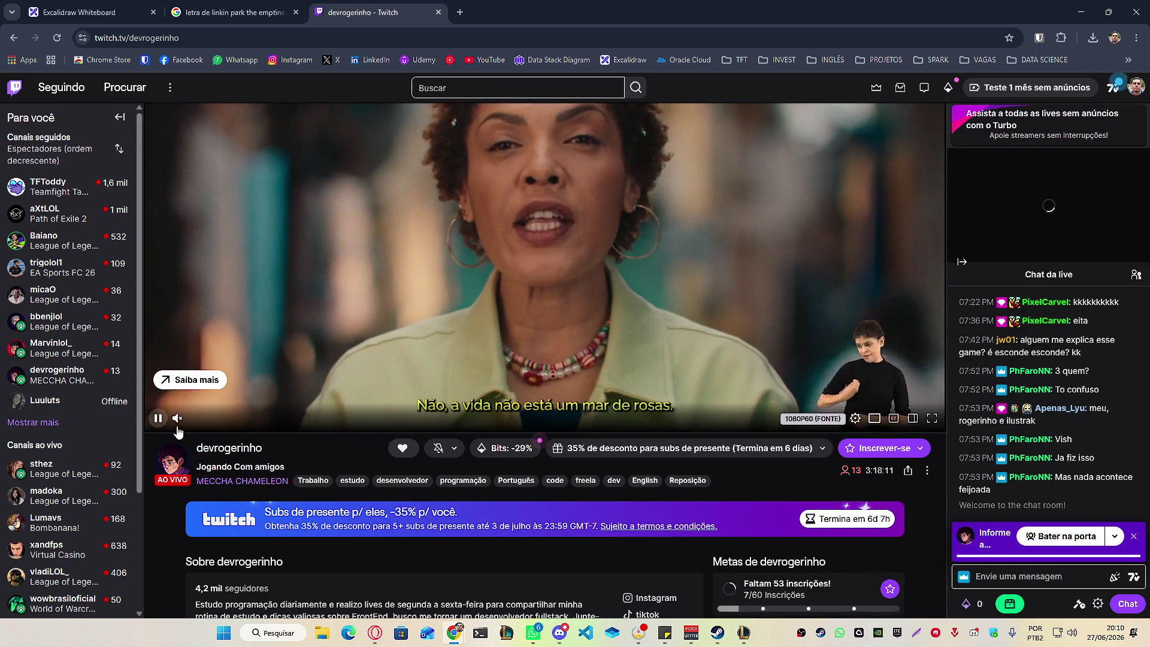
# Open the streamer's YouTube channel link from the About section in a new tab.
pyautogui.scroll(-2, 318, 450)
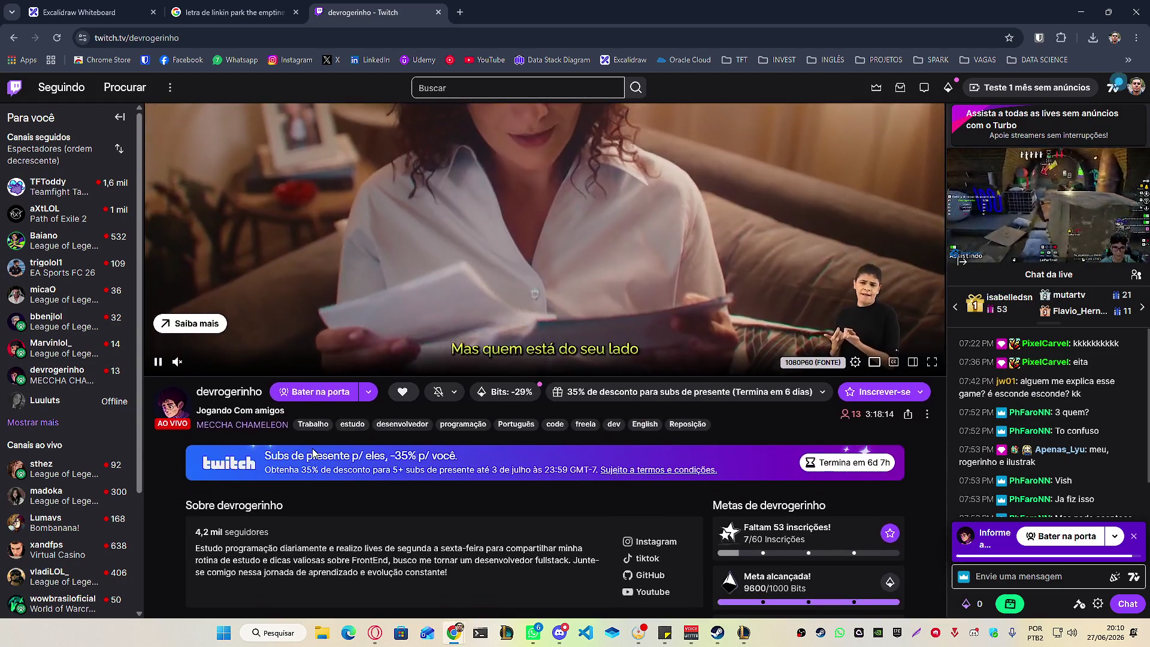
pyautogui.scroll(-1, 403, 473)
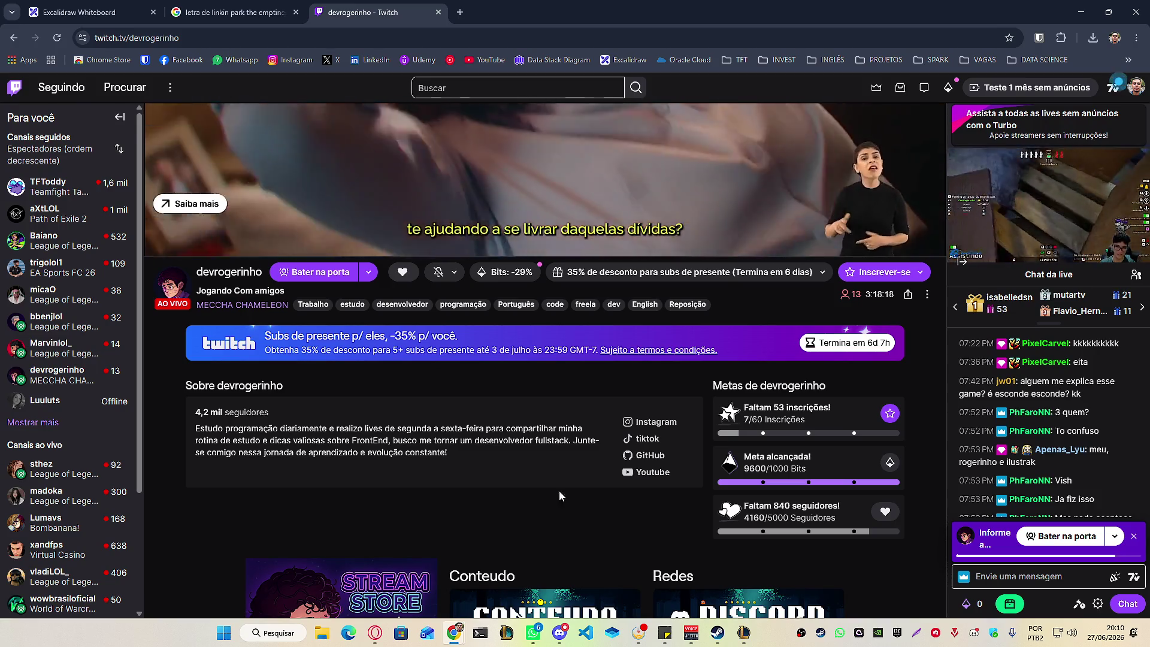
pyautogui.rightClick(653, 472)
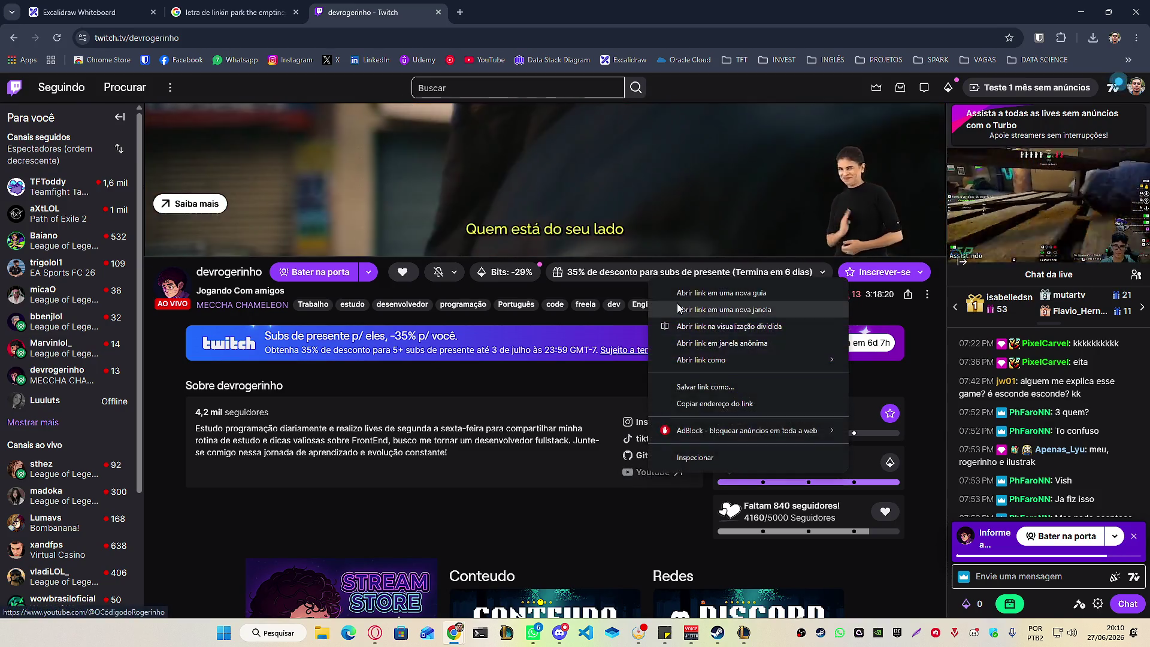
pyautogui.click(695, 297)
pyautogui.click(515, 12)
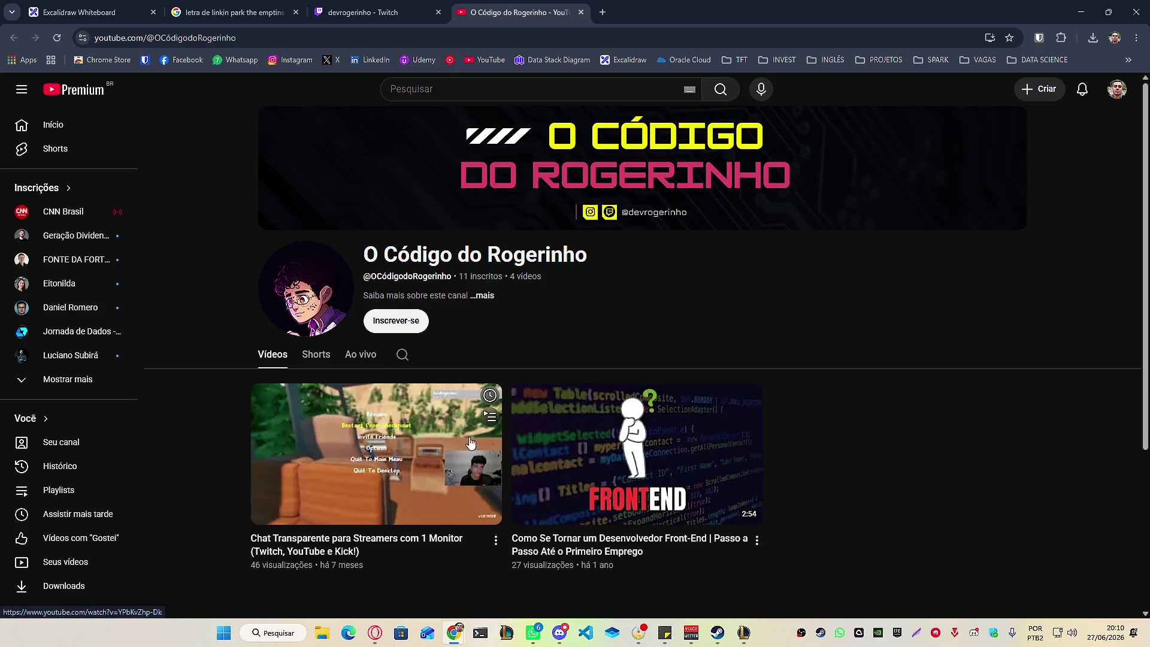
# Check the YouTube channel's details (joined 30 de mai. de 2025), then close it and return to Twitch.
pyautogui.click(482, 296)
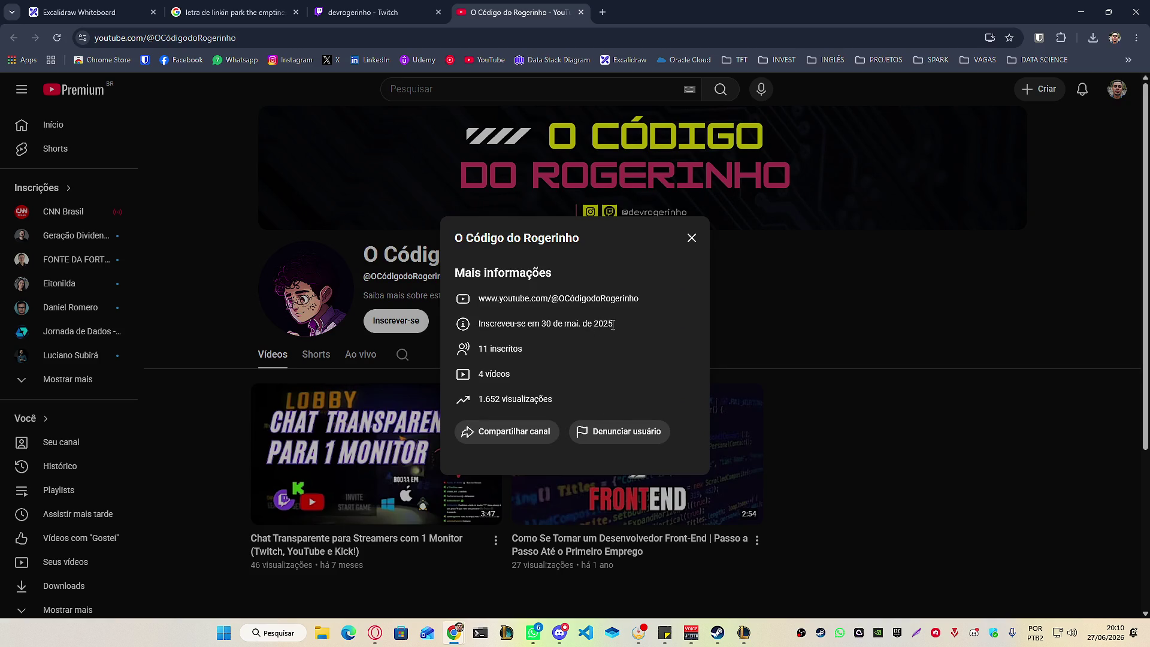
pyautogui.moveTo(612, 324); pyautogui.dragTo(531, 330)
pyautogui.click(692, 238)
pyautogui.click(383, 12)
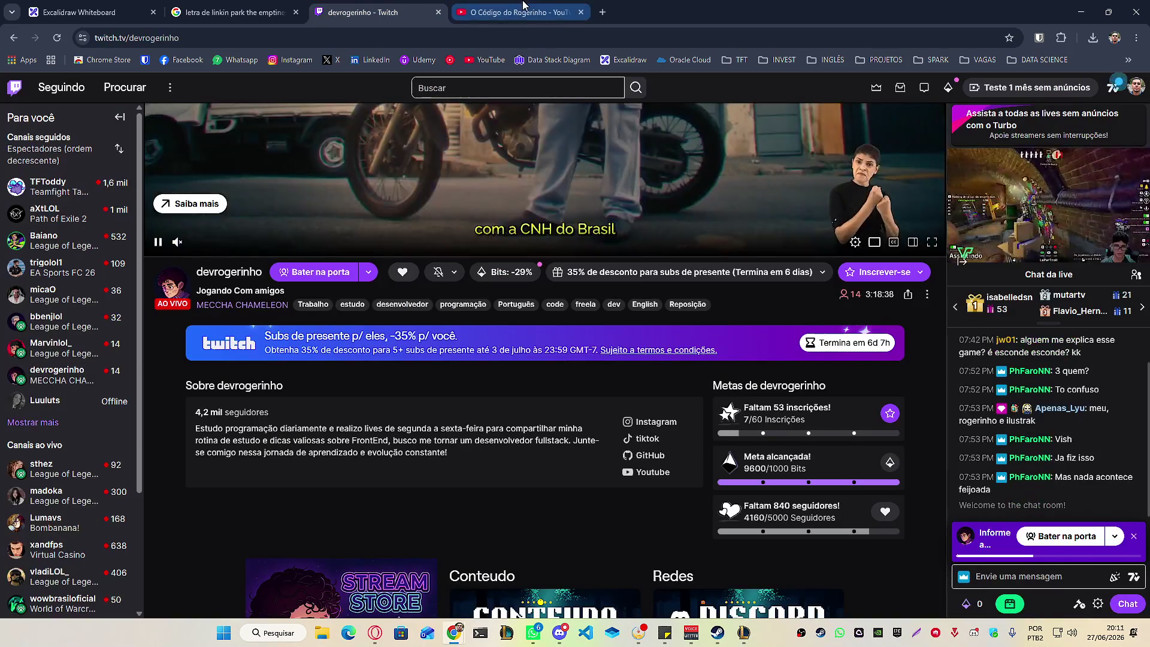
pyautogui.middleClick(523, 6)
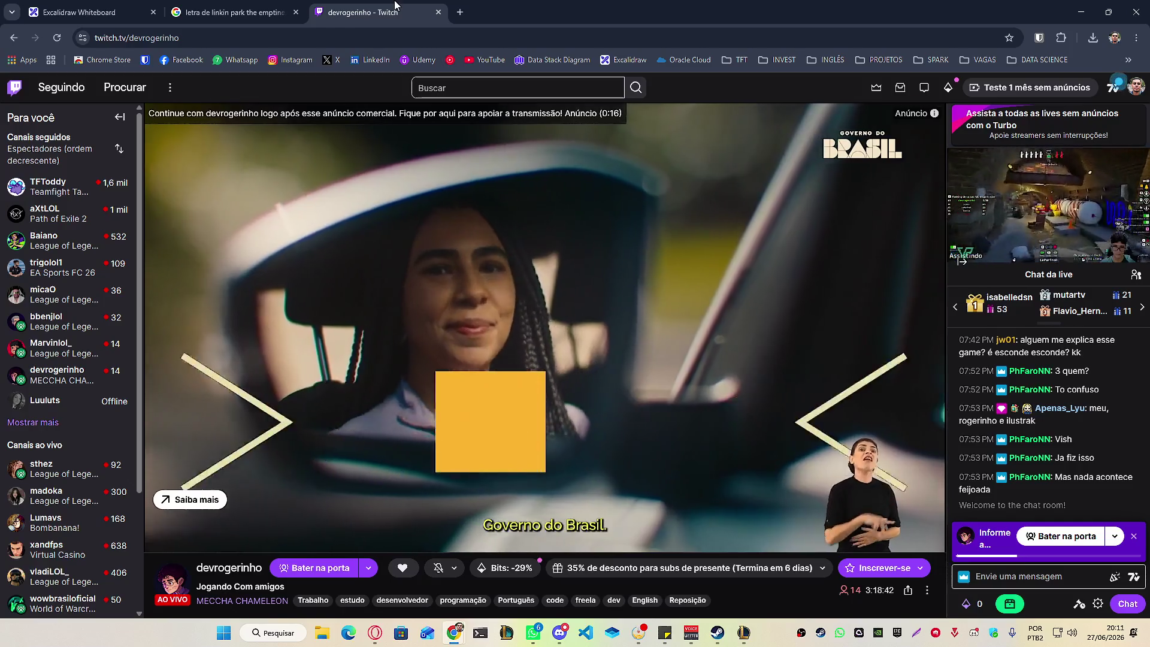
# Close the Twitch, song lyrics and new Google tabs, leaving the Excalidraw whiteboard tab open.
pyautogui.middleClick(395, 6)
pyautogui.middleClick(257, 18)
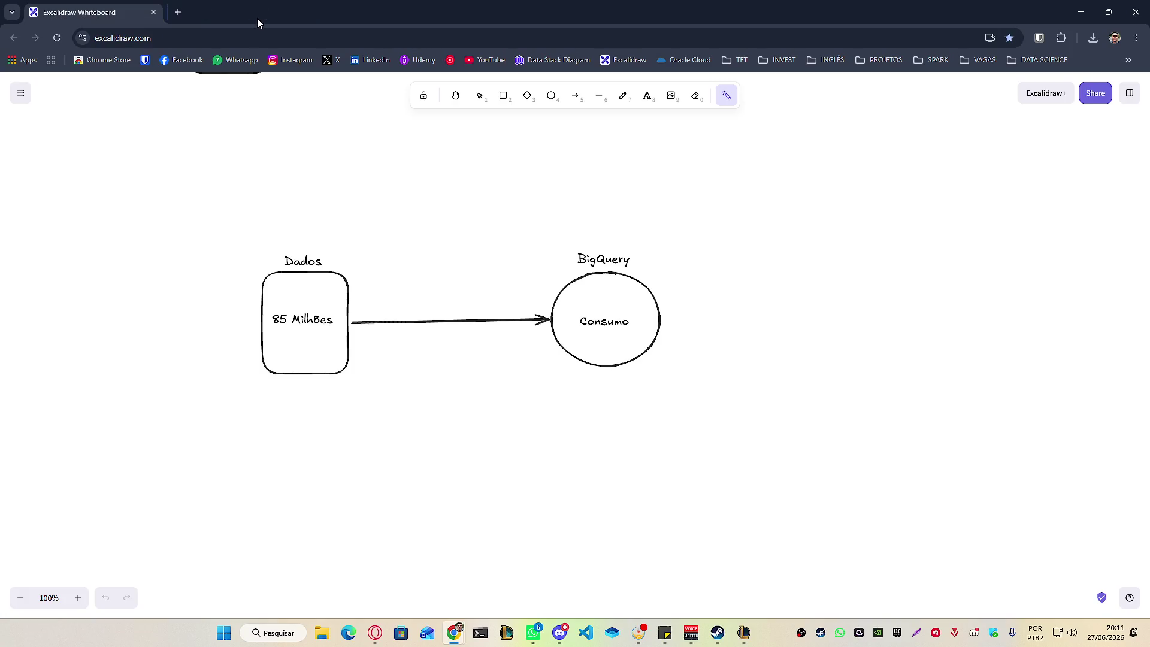
pyautogui.moveTo(154, 342)
pyautogui.mouseDown()
pyautogui.moveTo(506, 603)
pyautogui.moveTo(279, 364)
pyautogui.mouseUp()
pyautogui.click(175, 12)
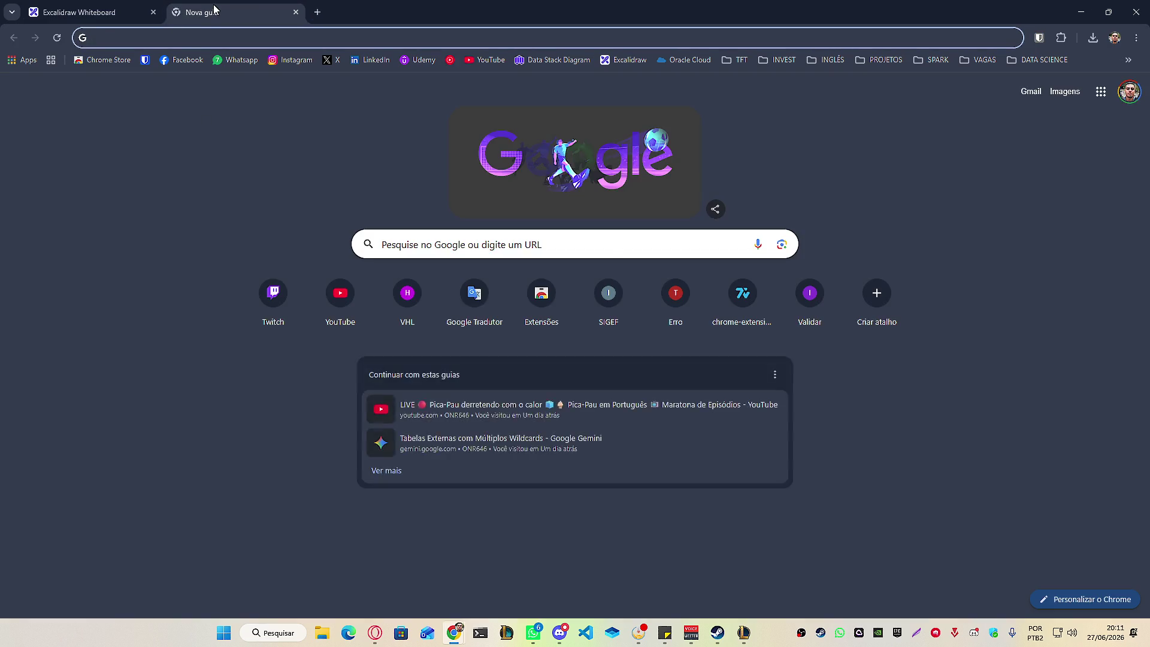
pyautogui.middleClick(214, 5)
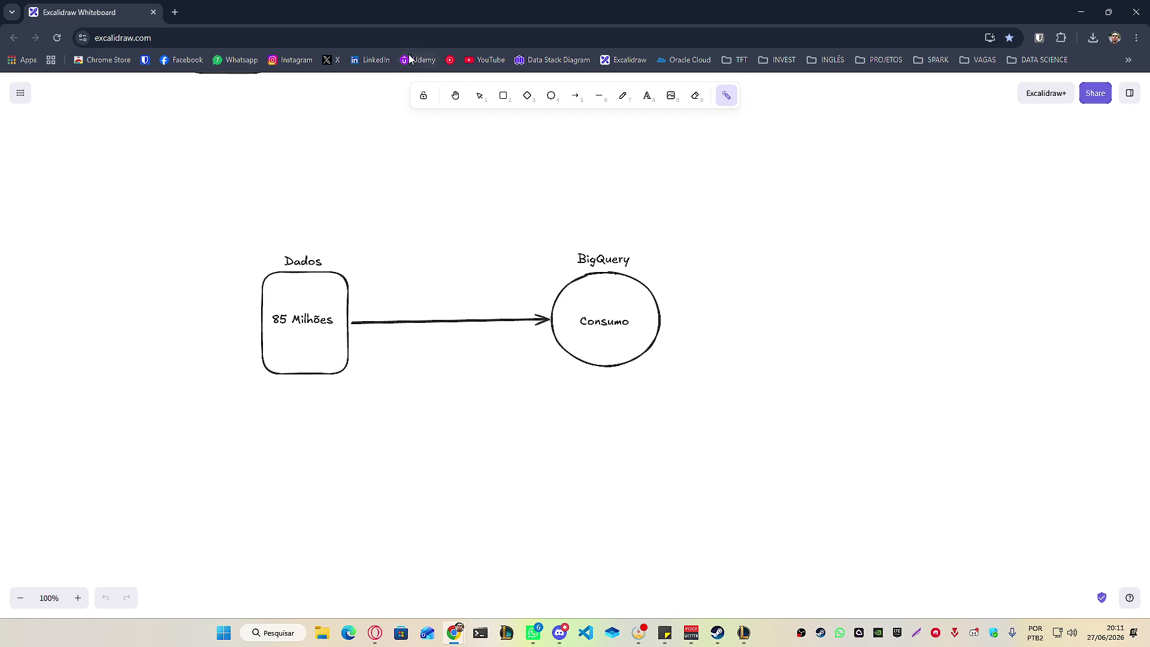
pyautogui.click(376, 60)
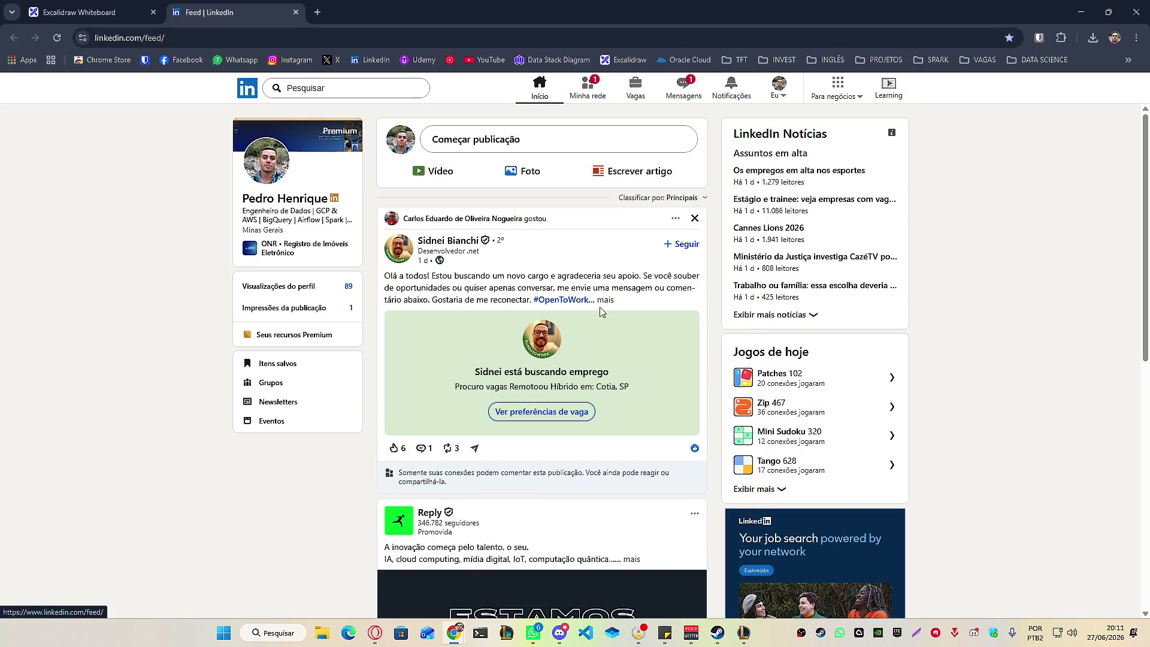
pyautogui.click(604, 300)
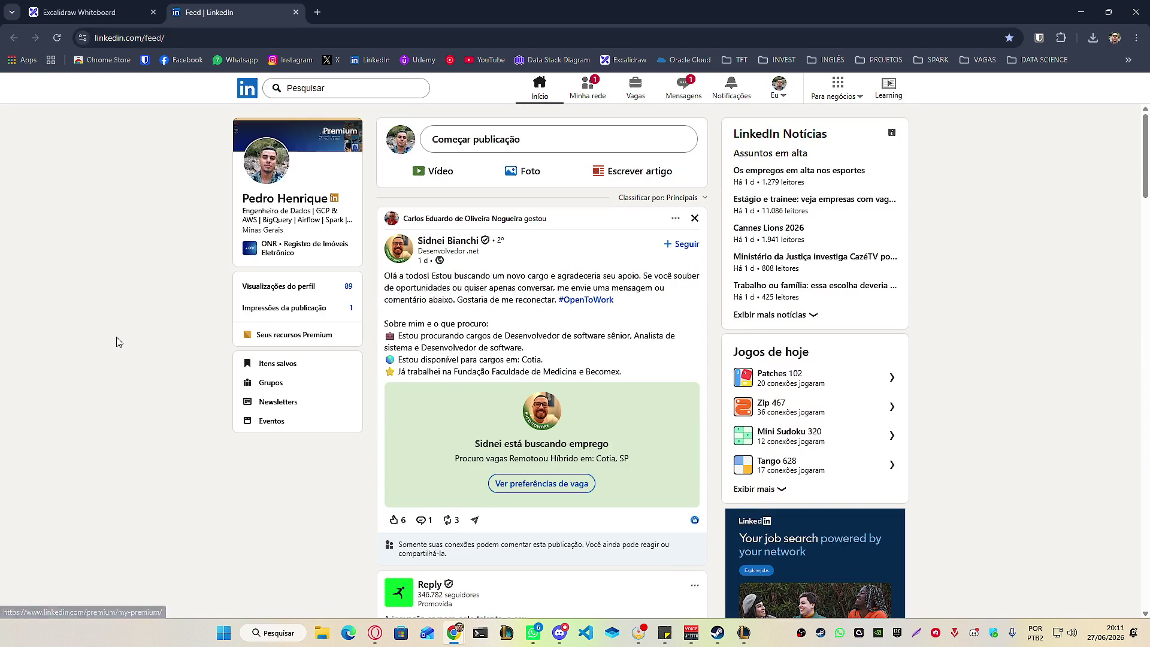
pyautogui.scroll(-6, 117, 332)
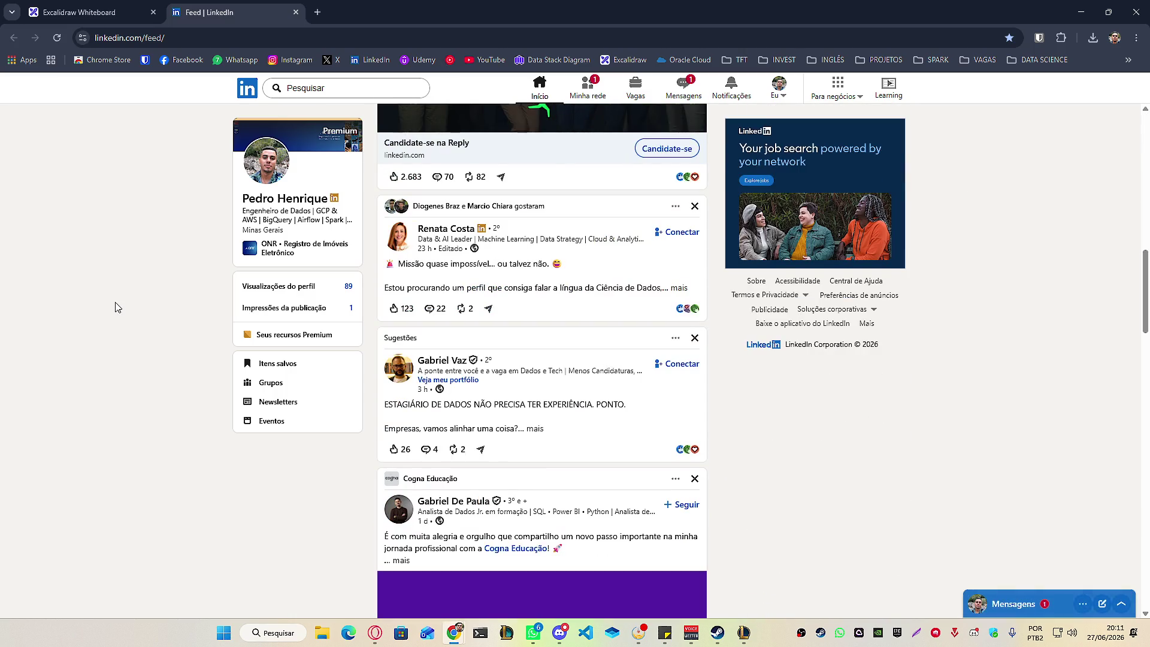
pyautogui.scroll(-10, 116, 308)
pyautogui.scroll(-10, 116, 307)
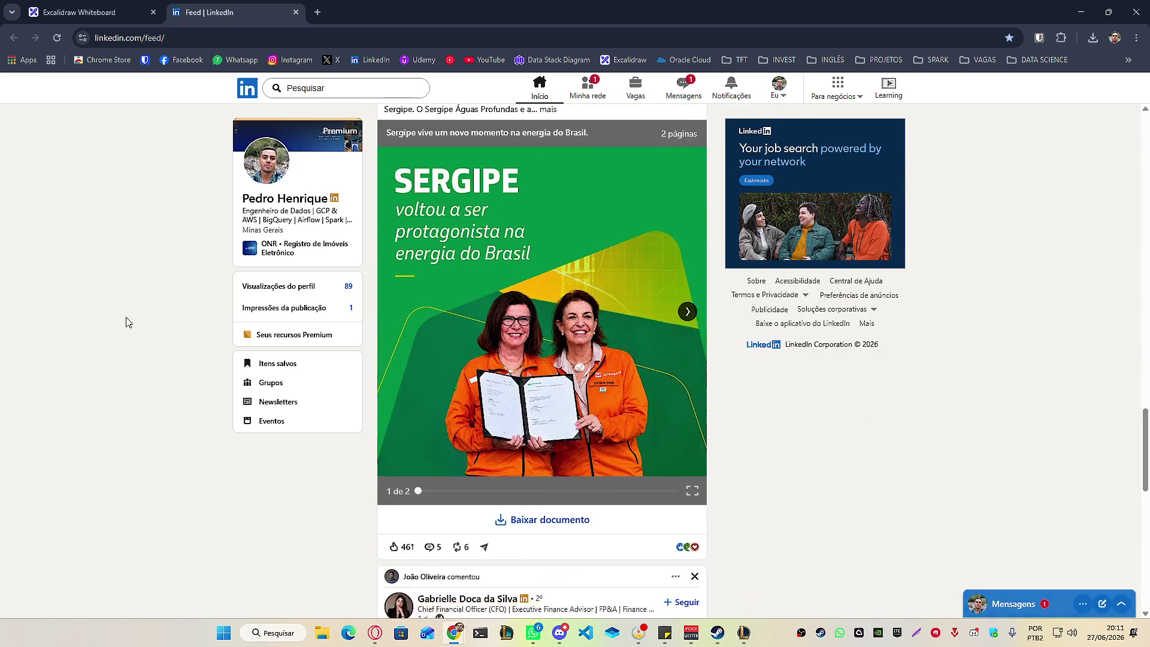
pyautogui.scroll(-6, 143, 304)
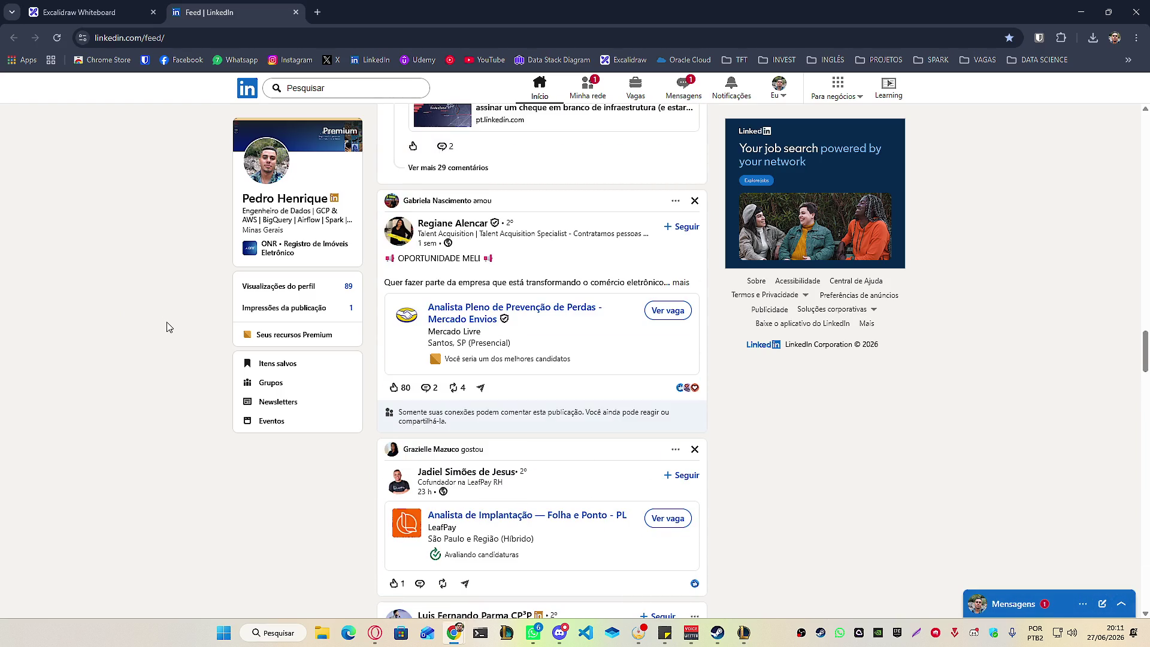
pyautogui.scroll(-7, 169, 333)
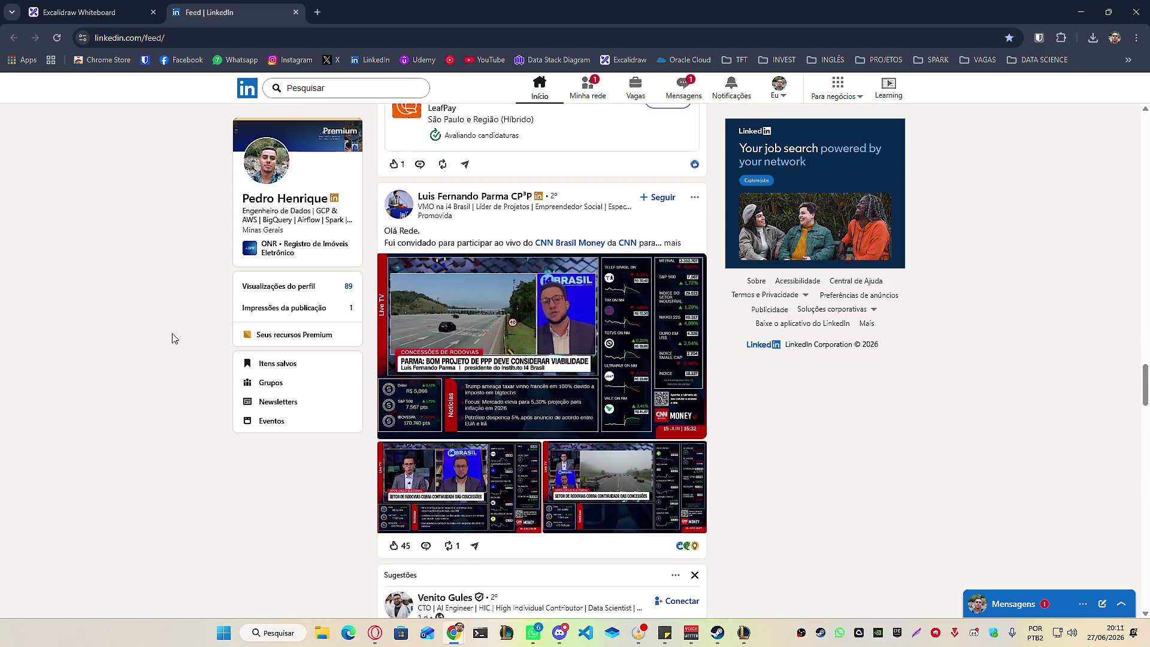
pyautogui.scroll(-5, 172, 338)
pyautogui.scroll(-1, 173, 336)
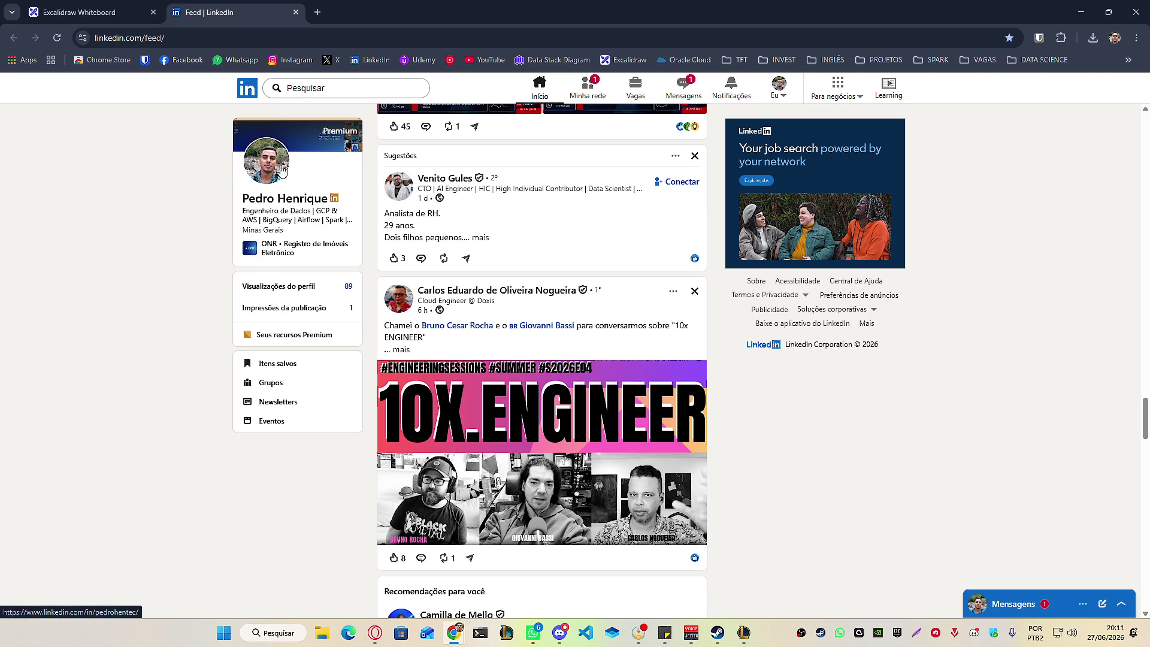
pyautogui.hotkey('ctrl', 'w')
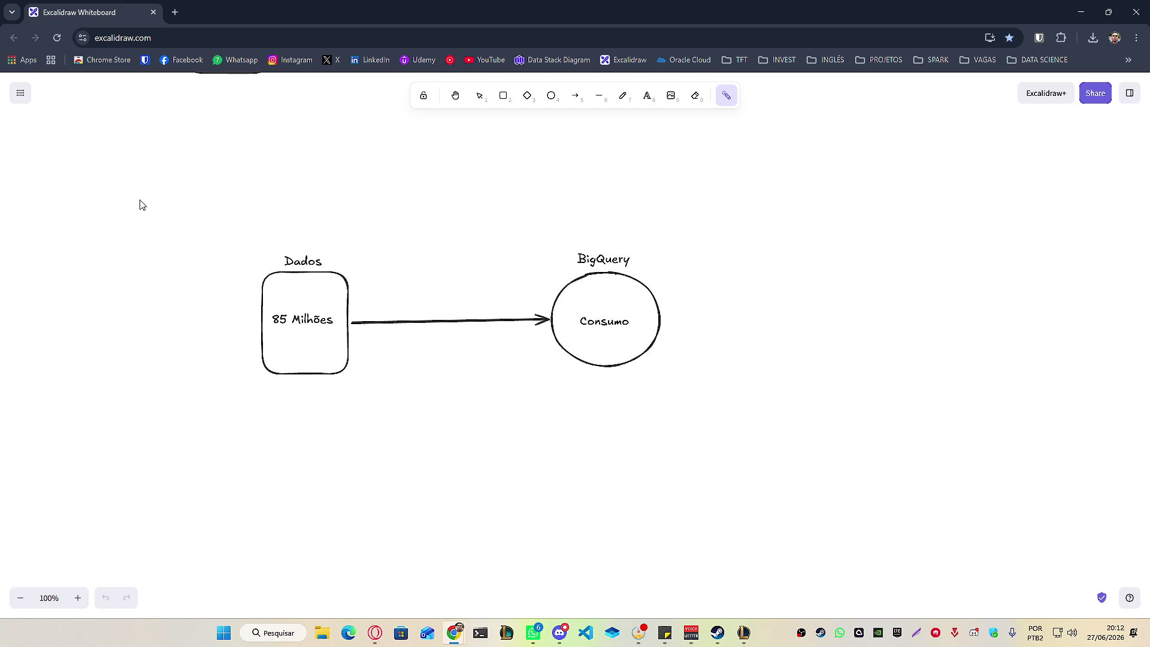
# Minimize Chrome and the Steam downloads window so the League of Legends client profile shows.
pyautogui.click(1136, 12)
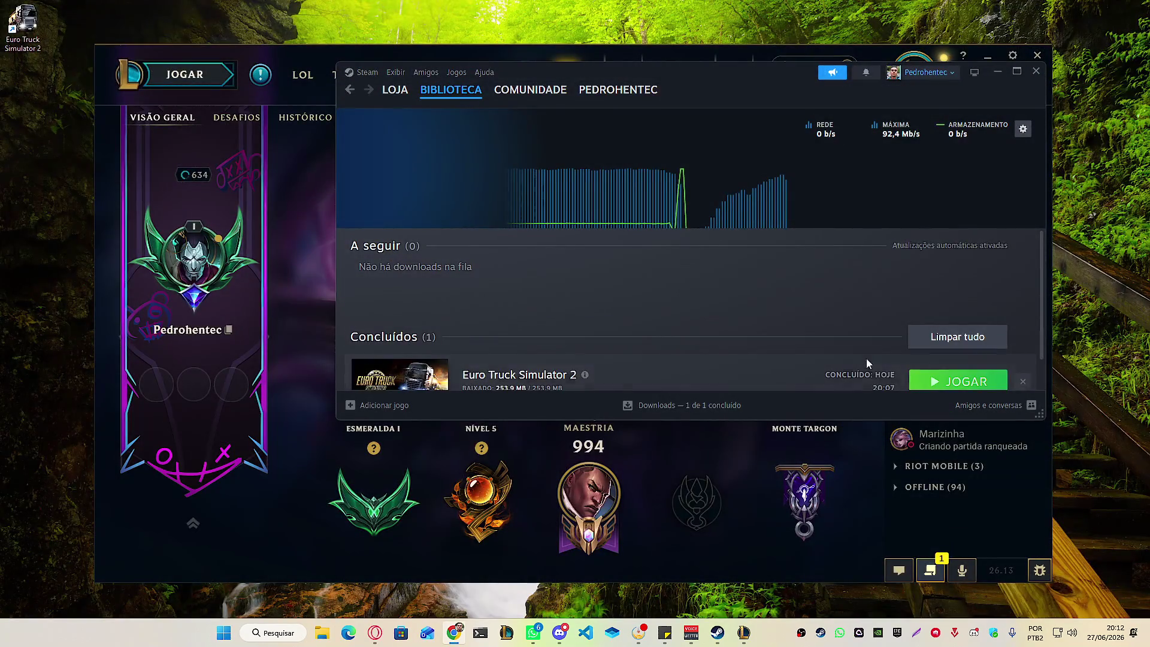
pyautogui.moveTo(737, 80); pyautogui.dragTo(740, 89)
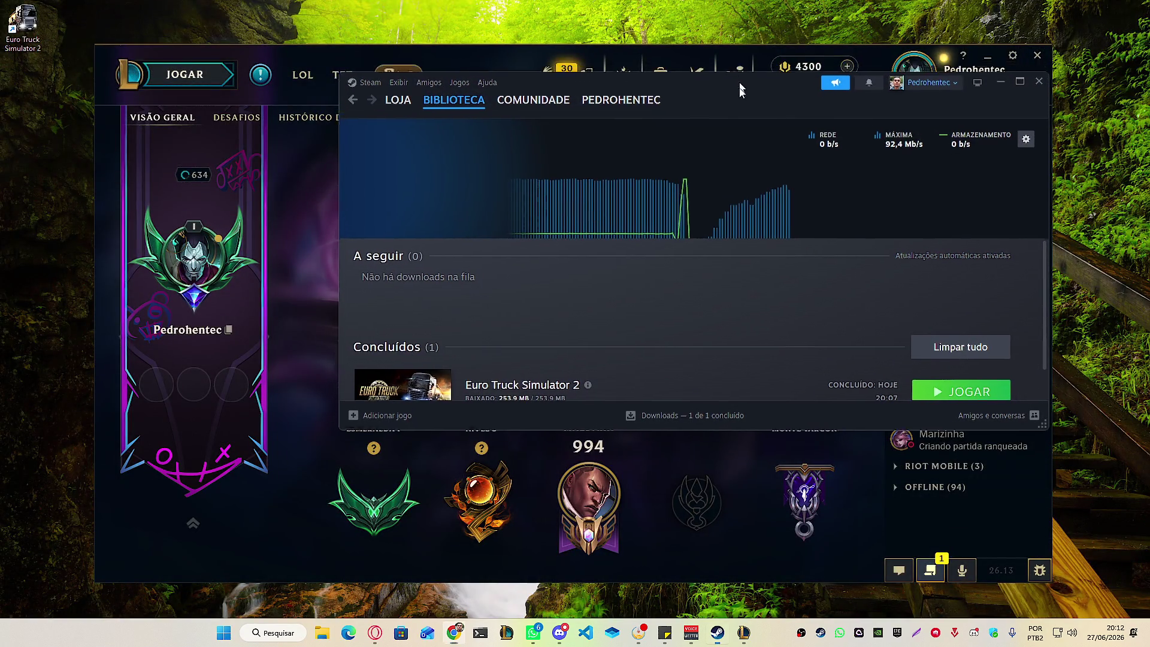
pyautogui.doubleClick(740, 90)
pyautogui.click(1102, 9)
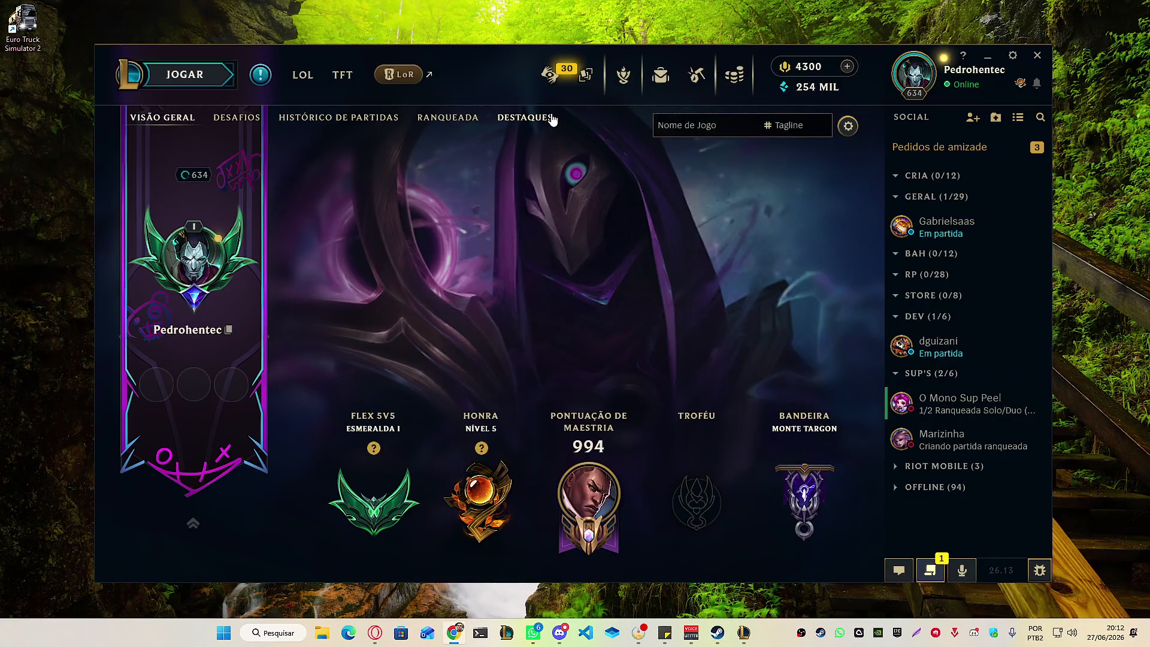